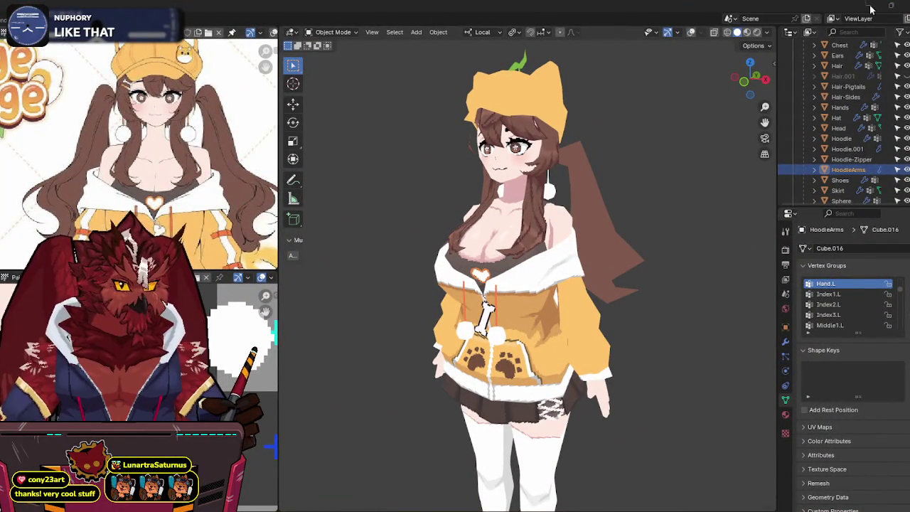
Step: Isolate the Hair-Pigtails mesh in local view, in Edit Mode with nothing selected
mouse_move(579, 182)
middle_mouse_down()
mouse_move(596, 177)
mouse_move(582, 187)
mouse_move(592, 196)
mouse_move(606, 172)
mouse_move(599, 185)
middle_mouse_up()
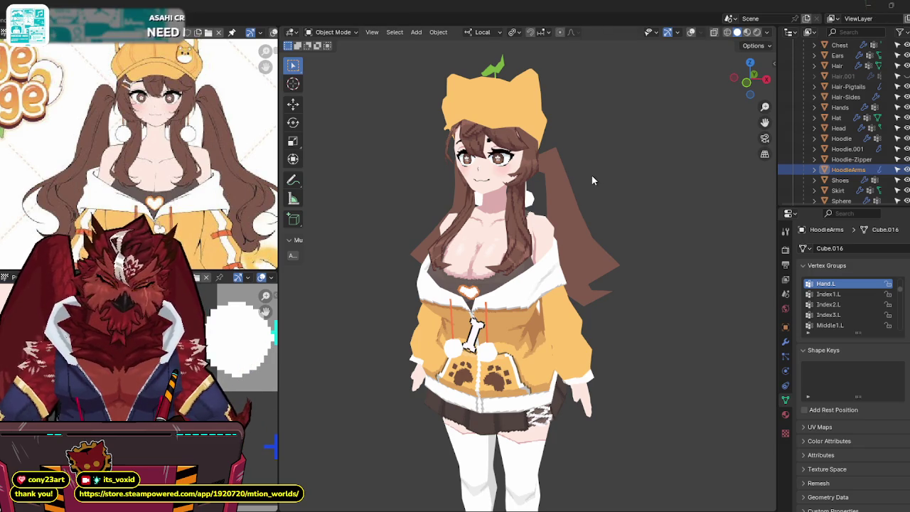
mouse_move(563, 186)
middle_mouse_down()
mouse_move(588, 188)
mouse_move(537, 216)
mouse_move(566, 194)
mouse_move(575, 200)
middle_mouse_up()
scroll(588, 188, "up", 3)
scroll(548, 207, "up", 2)
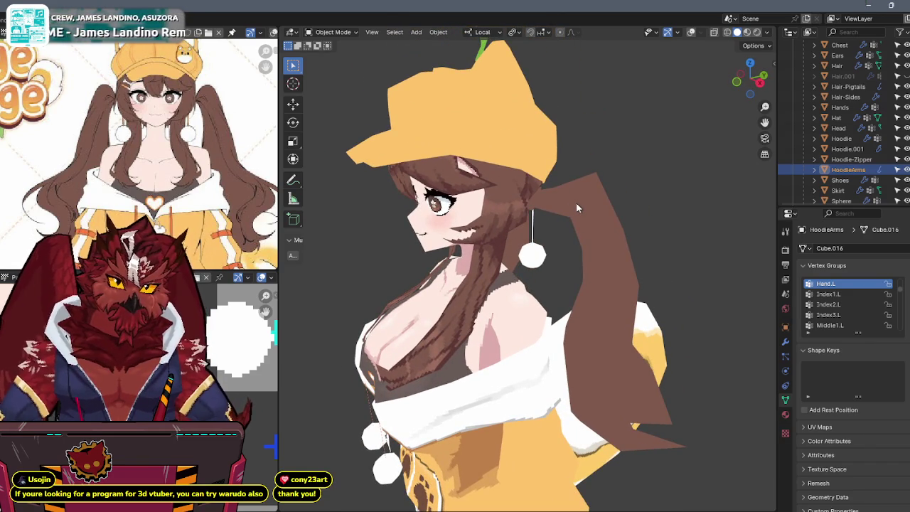
mouse_move(576, 202)
middle_mouse_down()
mouse_move(594, 201)
mouse_move(623, 178)
mouse_move(611, 208)
middle_mouse_up()
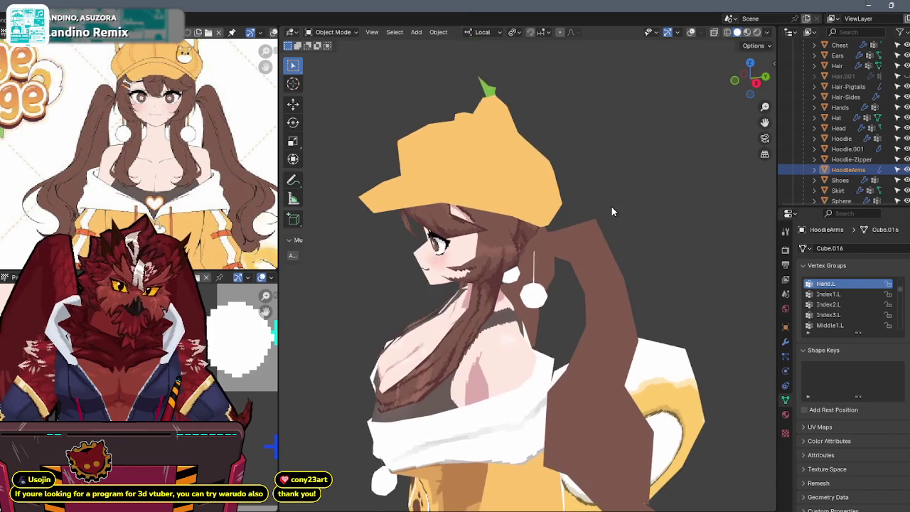
scroll(604, 217, "up", 5)
left_click(593, 213)
key("Tab")
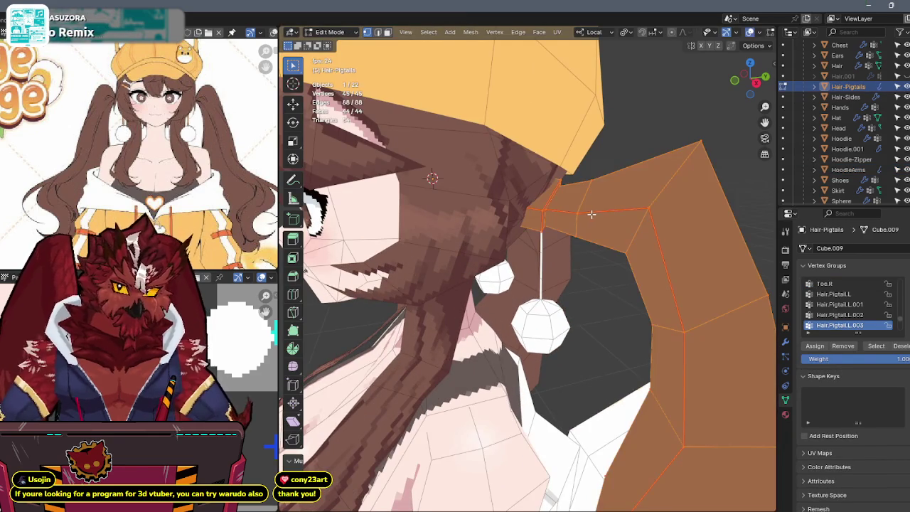
key("alt+a")
key("KP_Divide")
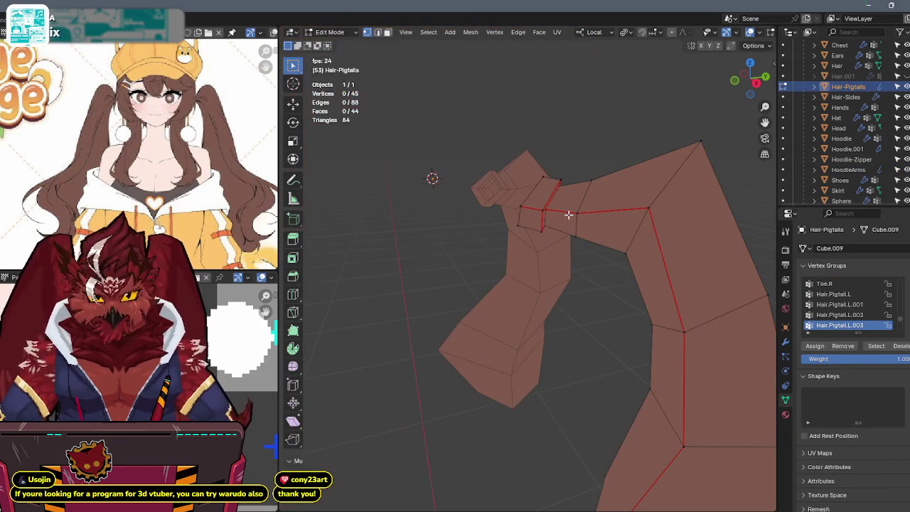
Step: Select the linked hair-tie faces, then switch to Texture Paint with the Fill brush
key("l")
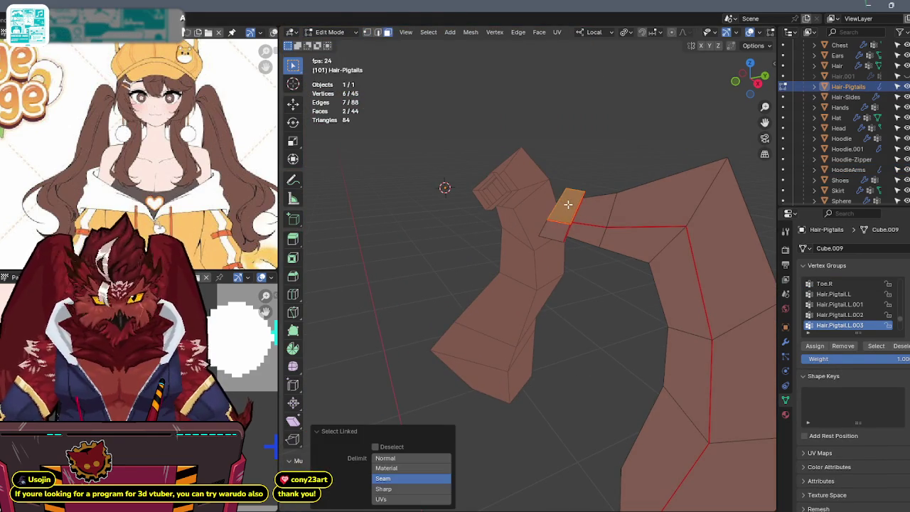
mouse_move(549, 229)
middle_mouse_down()
mouse_move(480, 206)
mouse_move(431, 203)
mouse_move(497, 206)
mouse_move(545, 224)
mouse_move(542, 238)
middle_mouse_up()
key("l")
key("ctrl+Tab")
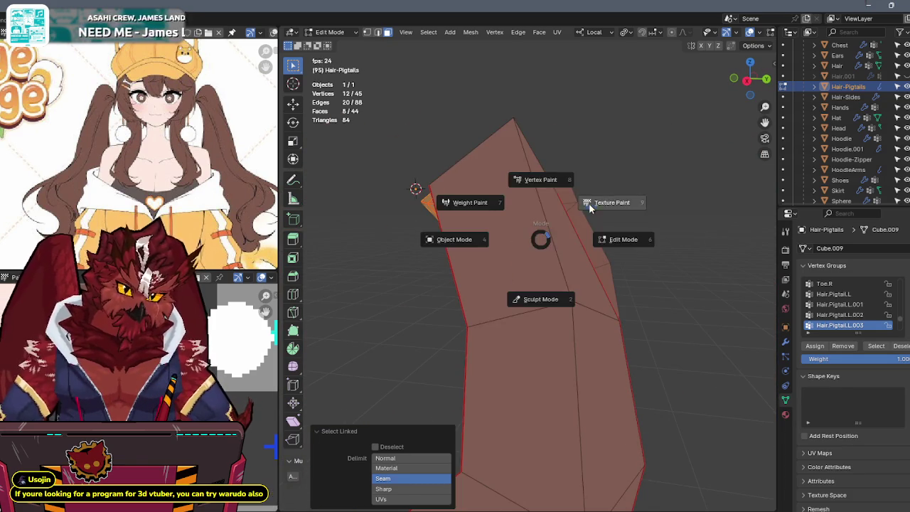
left_click(594, 201)
left_click(294, 138)
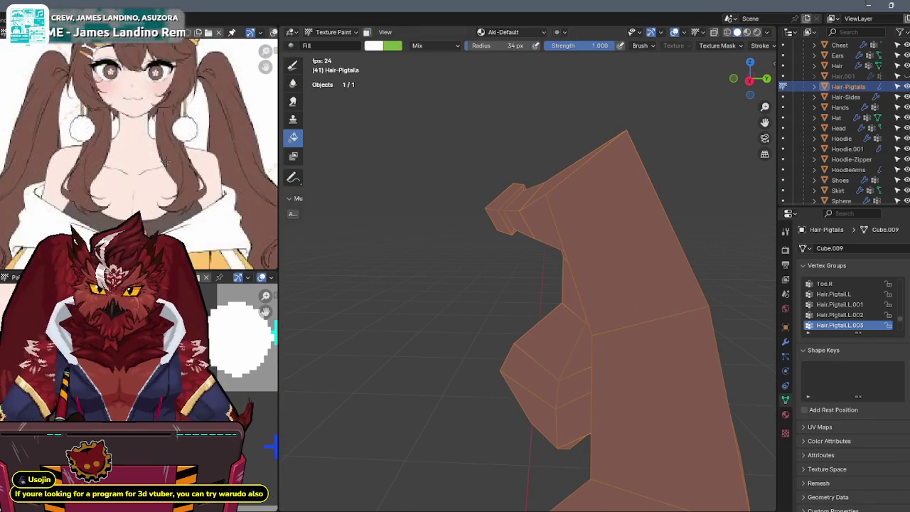
Step: Sample orange from the painted paw region of the texture as the paint colour
scroll(148, 188, "up", 4)
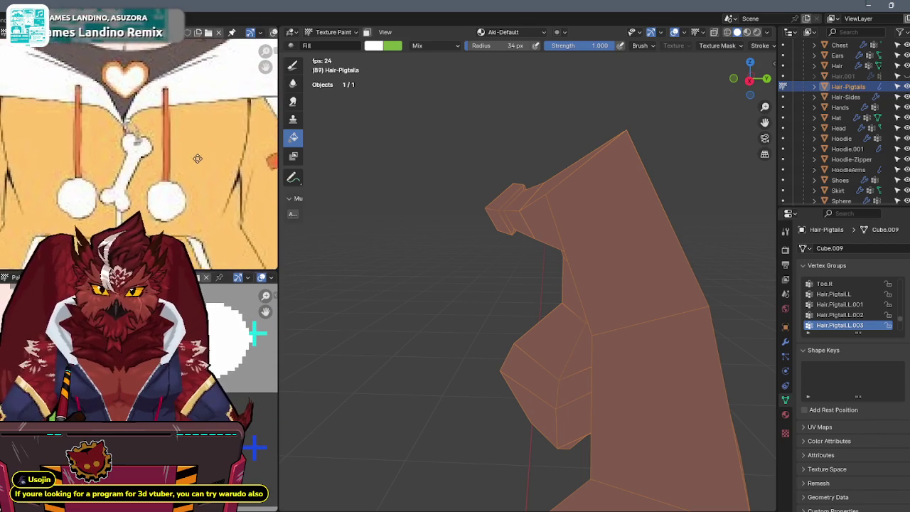
scroll(242, 384, "down", 5)
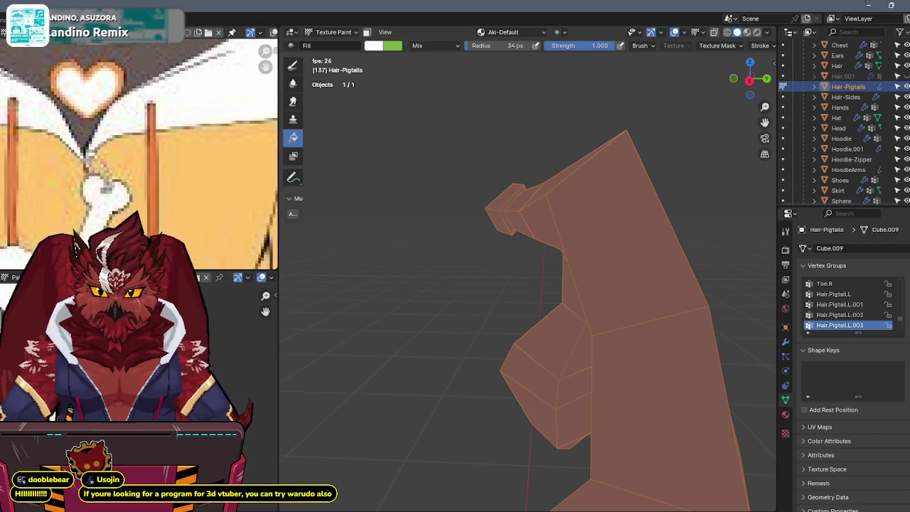
middle_click_drag(244, 402, 273, 433)
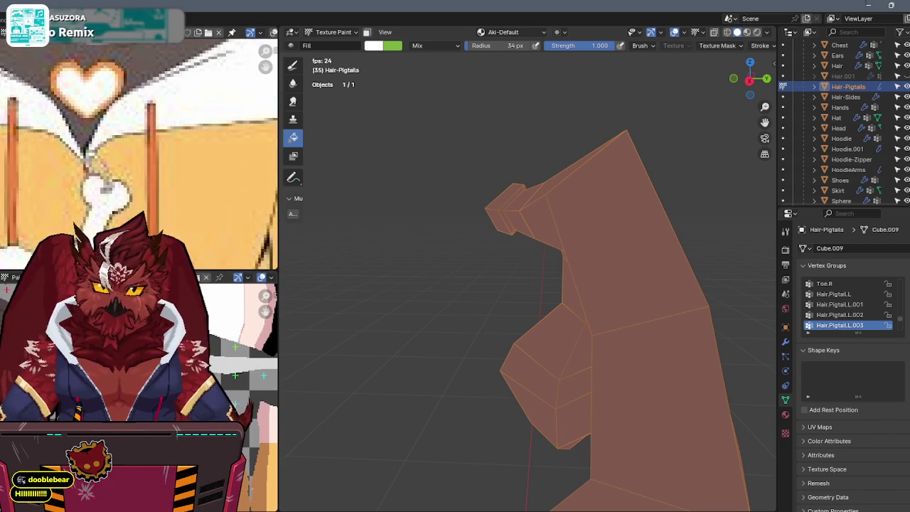
scroll(249, 391, "down", 3)
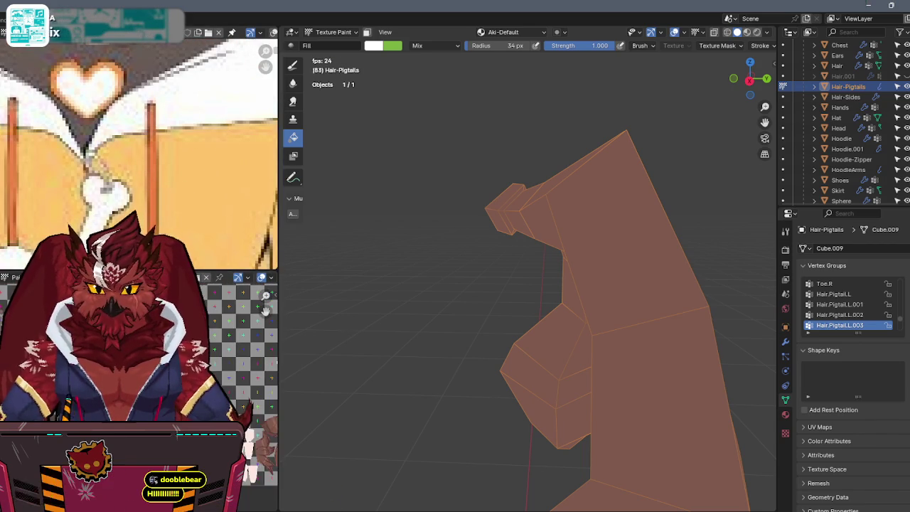
scroll(241, 384, "up", 3)
scroll(241, 384, "up", 2)
mouse_move(242, 383)
middle_mouse_down()
mouse_move(253, 395)
mouse_move(224, 386)
middle_mouse_up()
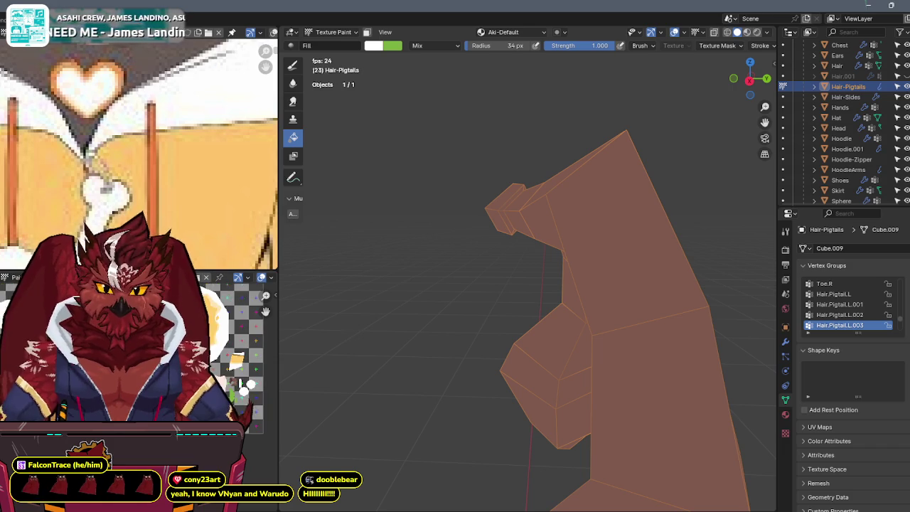
scroll(225, 386, "up", 2)
middle_click_drag(241, 355, 235, 341)
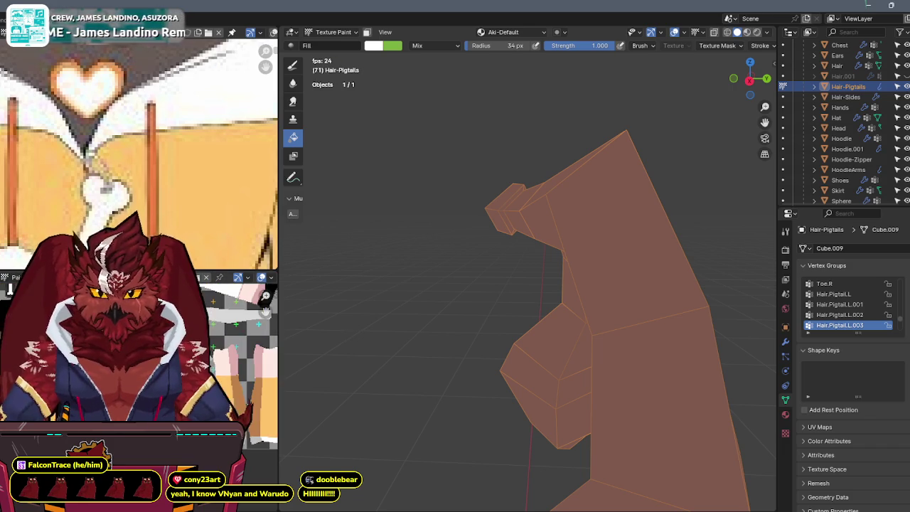
key("s")
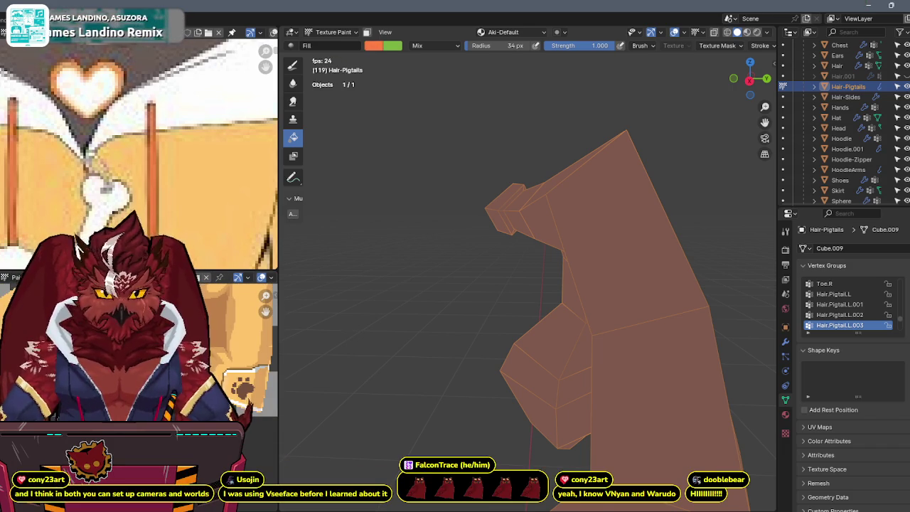
Step: Enable the face selection mask so only the hair-tie faces take the orange
middle_click_drag(583, 298, 618, 307)
key("m")
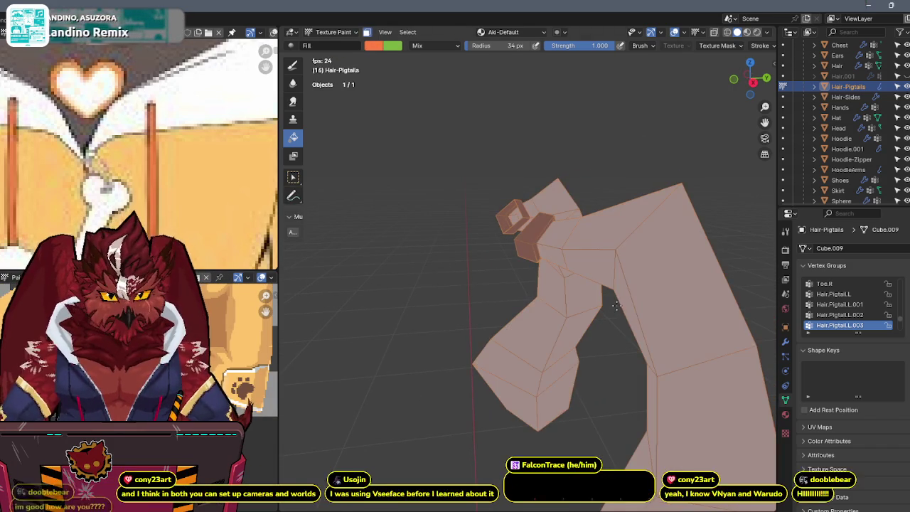
key("l")
mouse_move(583, 284)
middle_mouse_down()
mouse_move(601, 271)
mouse_move(570, 271)
middle_mouse_up()
key("ctrl+Tab")
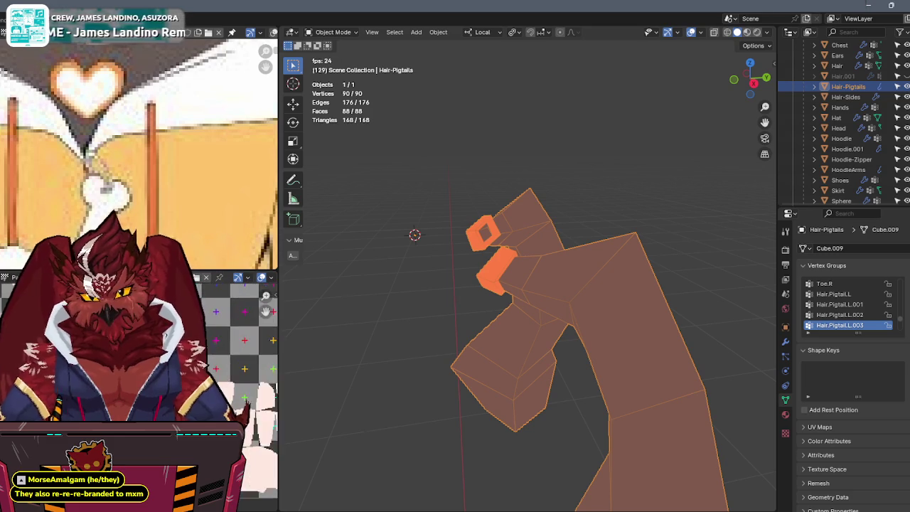
Step: Return to Texture Paint on the pigtails and pick the TexDraw brush
key("ctrl+Tab")
left_click(577, 188)
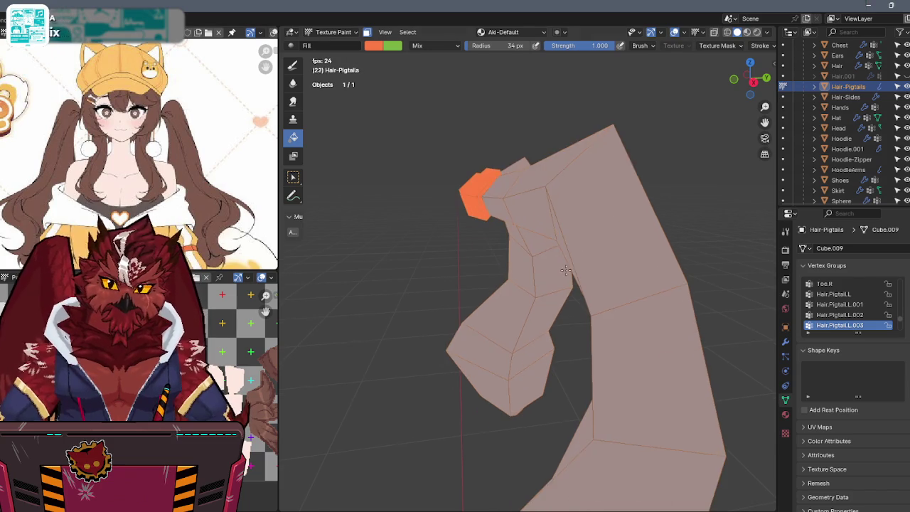
left_click(292, 65)
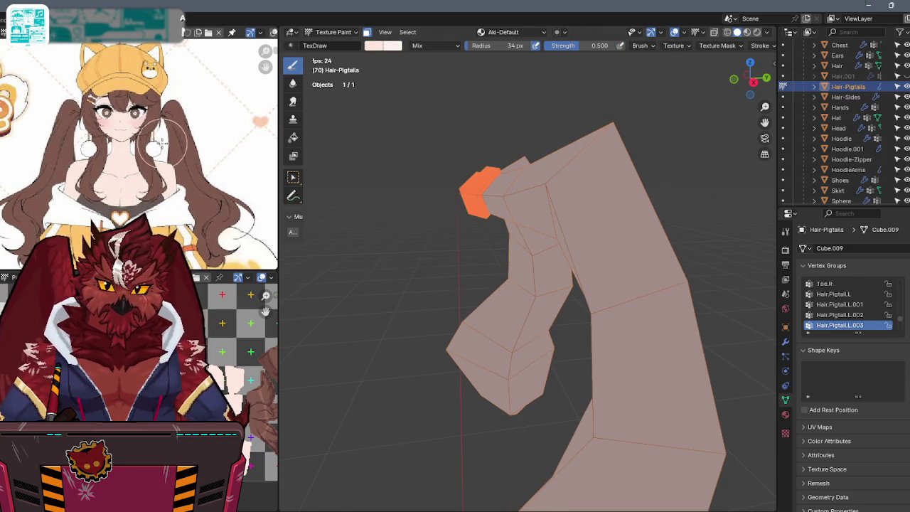
Step: Shrink the TexDraw brush to 27 px and paint dark shading beside the pigtail's hair tie
scroll(242, 341, "up", 2)
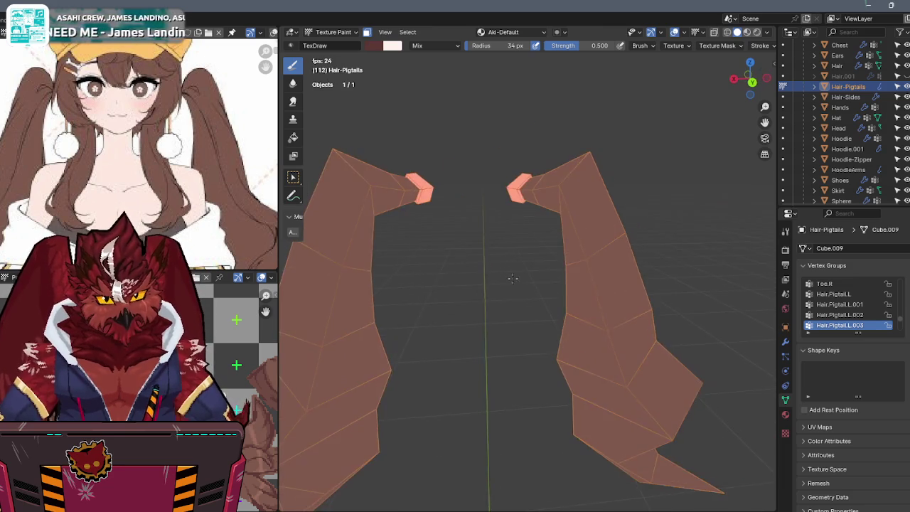
key("ctrl+Tab")
left_click(687, 226)
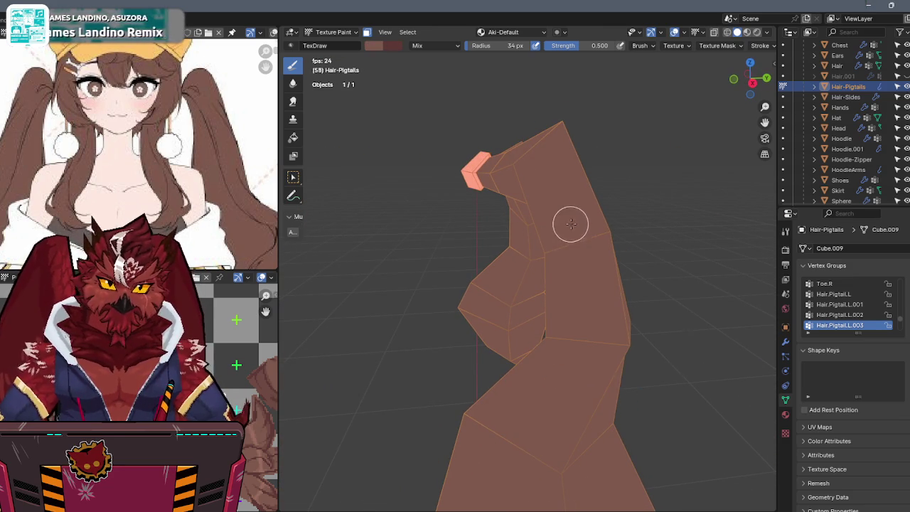
mouse_move(556, 194)
middle_mouse_down()
mouse_move(602, 195)
mouse_move(564, 211)
middle_mouse_up()
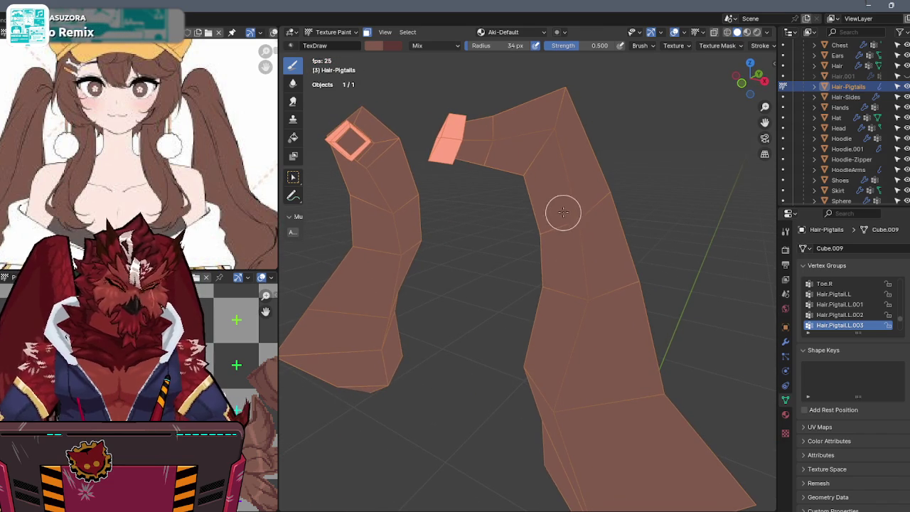
key("bracketleft")
key("bracketleft")
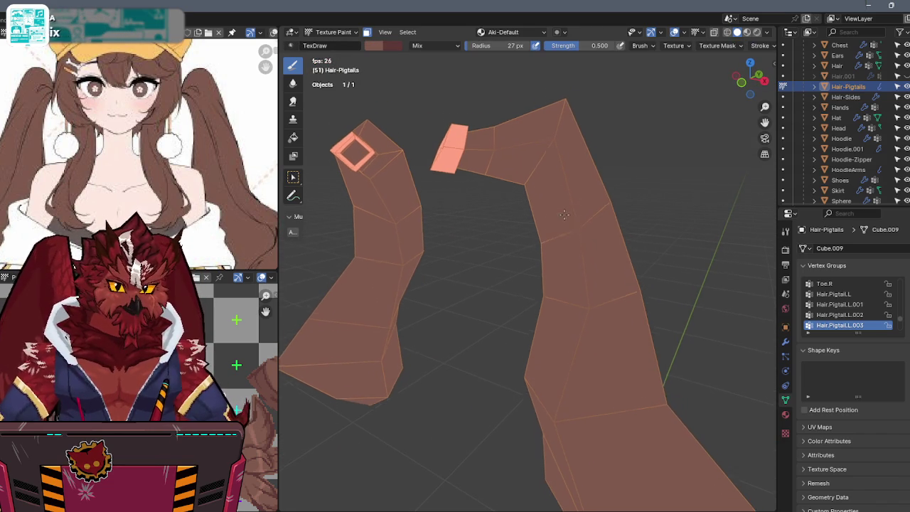
left_click_drag(441, 171, 487, 169)
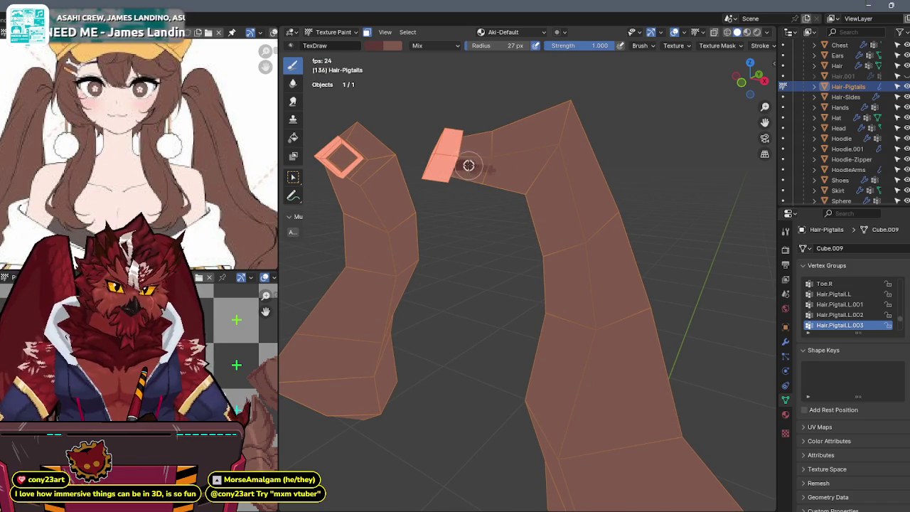
Step: Paint dark brown shadow strokes beside the hair tie and along the pigtail bend
left_click_drag(462, 165, 552, 150)
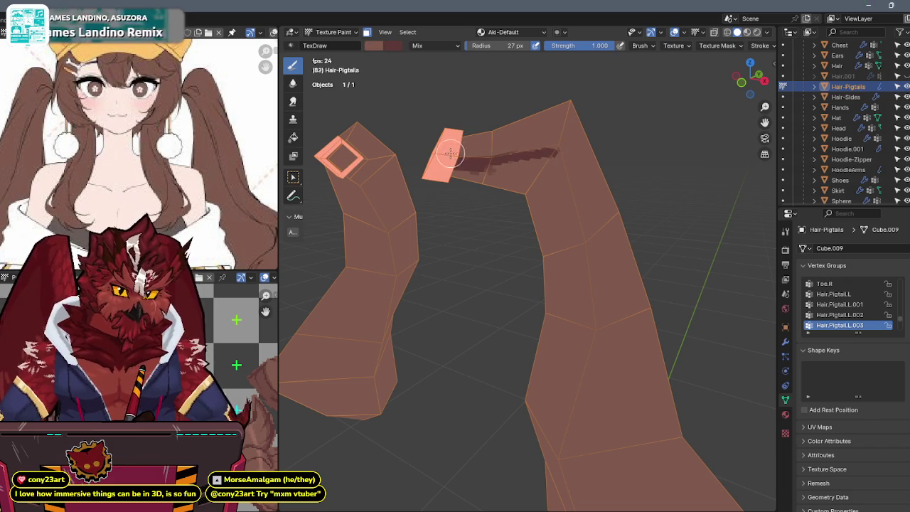
key("shift+alt+z")
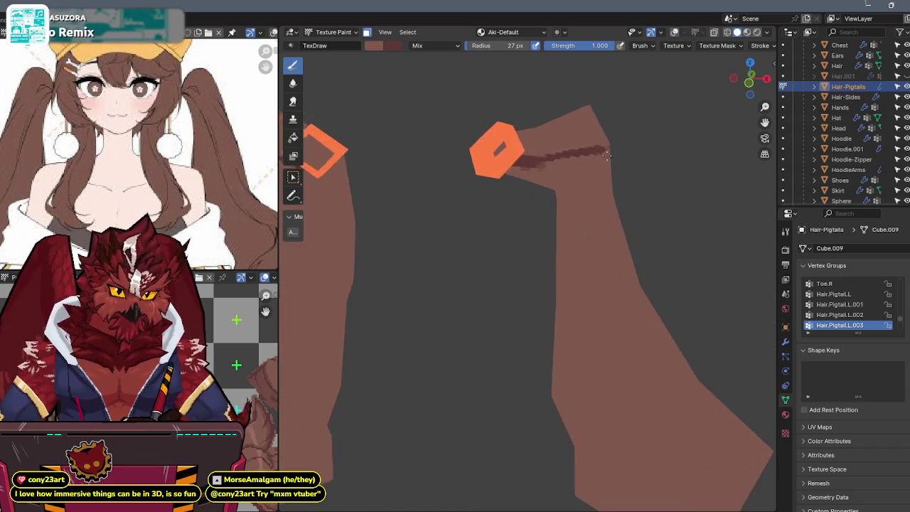
key("shift+alt+z")
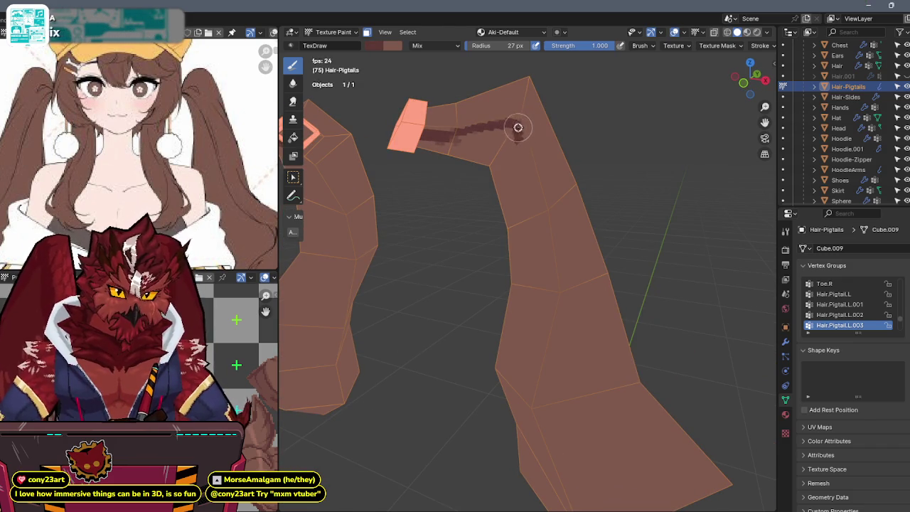
left_click_drag(518, 127, 512, 135)
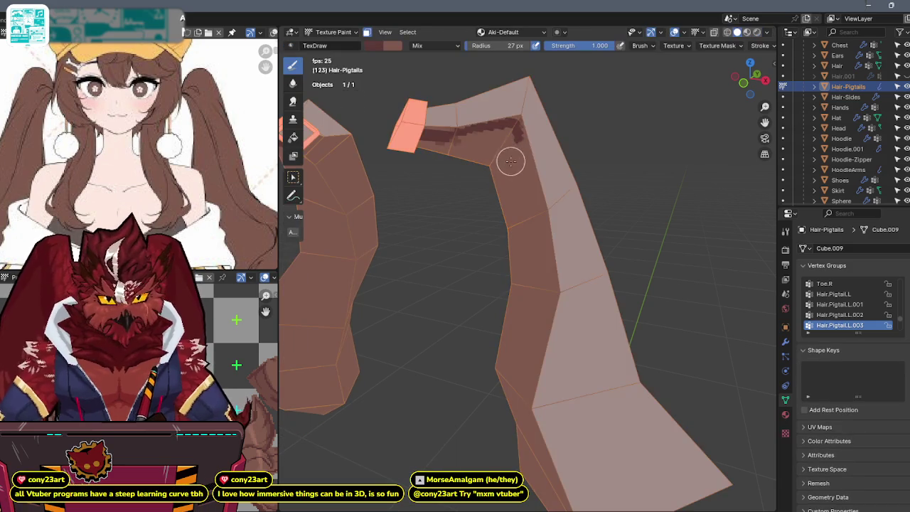
mouse_move(466, 128)
left_mouse_down()
mouse_move(457, 180)
mouse_move(544, 162)
mouse_move(325, 166)
mouse_move(289, 158)
left_mouse_up()
Step: Orbit around both pigtails to view their inner sides from several angles
mouse_move(321, 341)
middle_mouse_down()
mouse_move(514, 217)
mouse_move(551, 222)
mouse_move(526, 205)
middle_mouse_up()
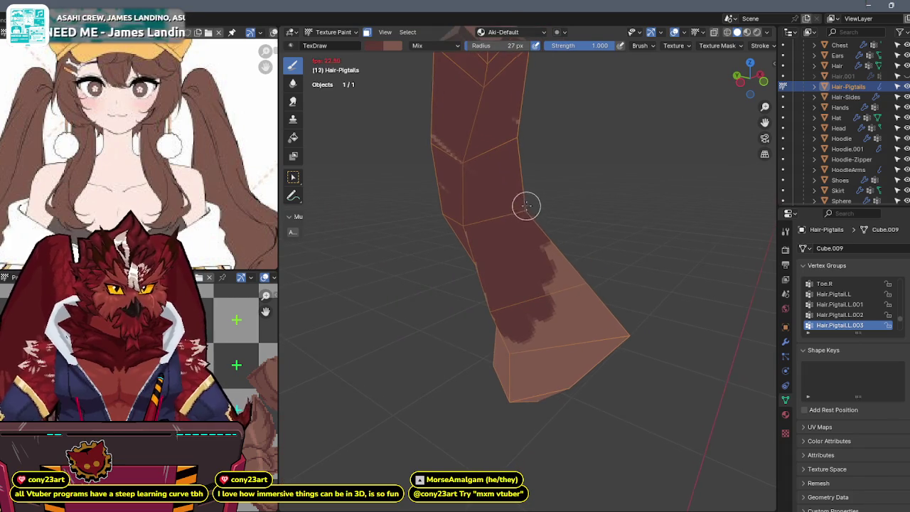
scroll(555, 181, "up", 5)
scroll(556, 182, "down", 3)
scroll(547, 174, "down", 2)
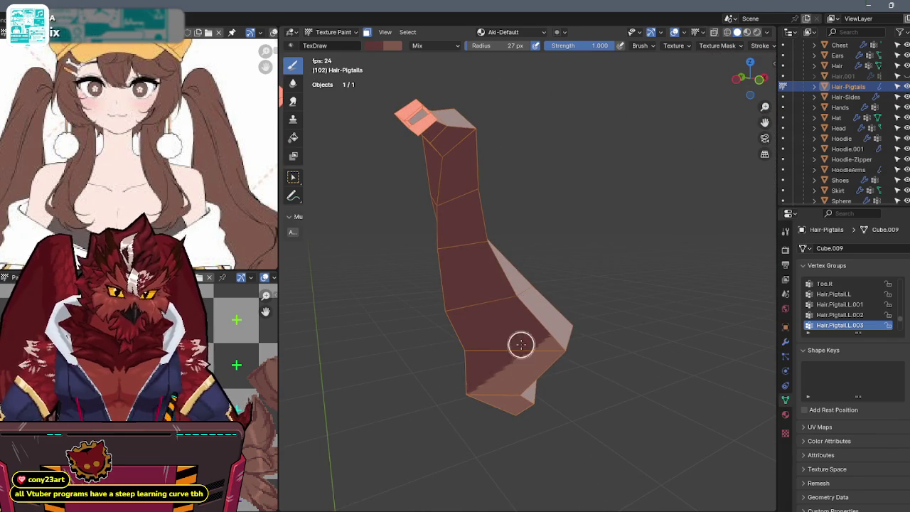
middle_click_drag(552, 358, 523, 218)
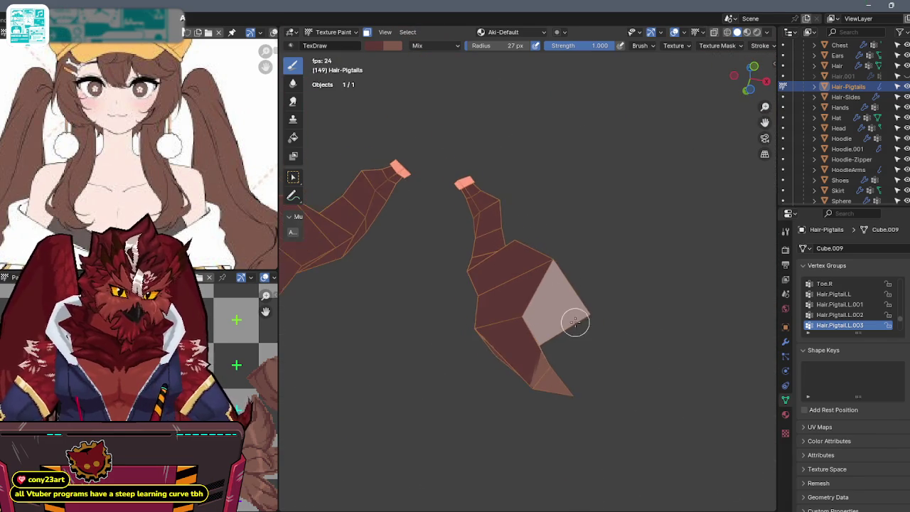
middle_click_drag(575, 319, 558, 280)
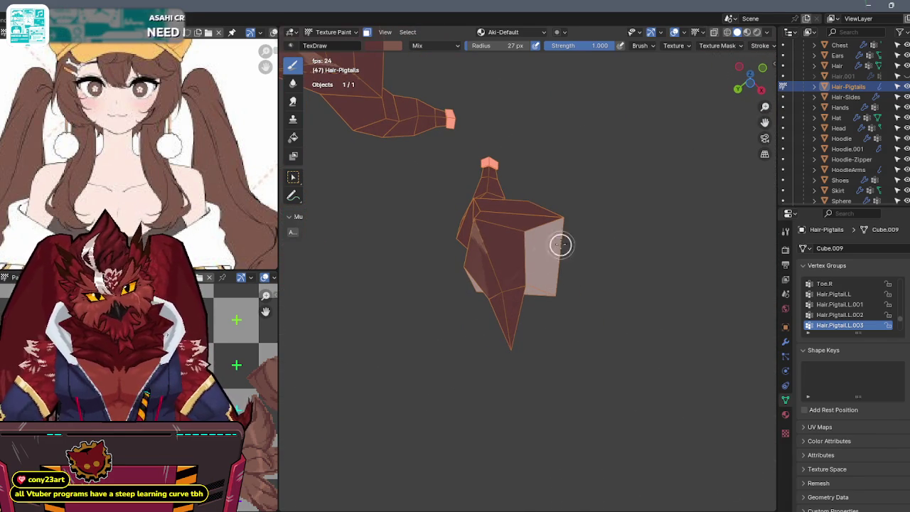
middle_click_drag(414, 275, 580, 264)
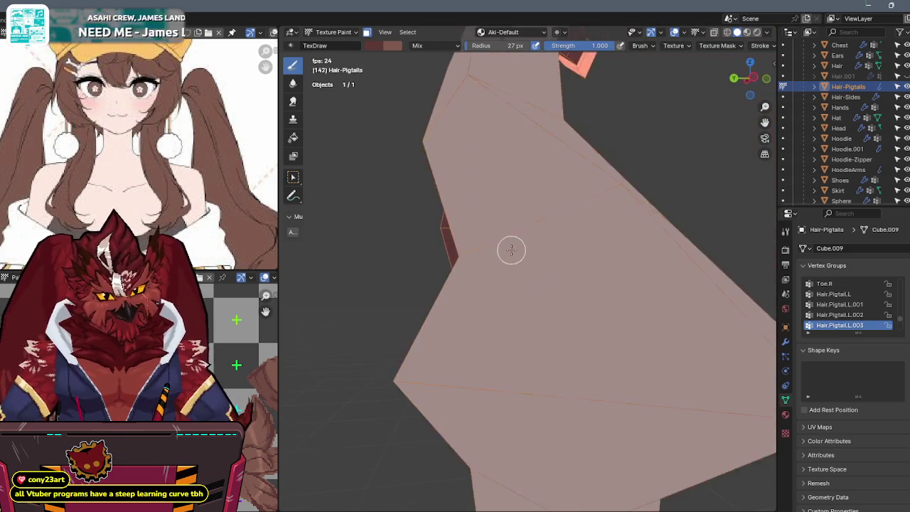
mouse_move(557, 255)
middle_mouse_down()
mouse_move(565, 216)
mouse_move(585, 206)
middle_mouse_up()
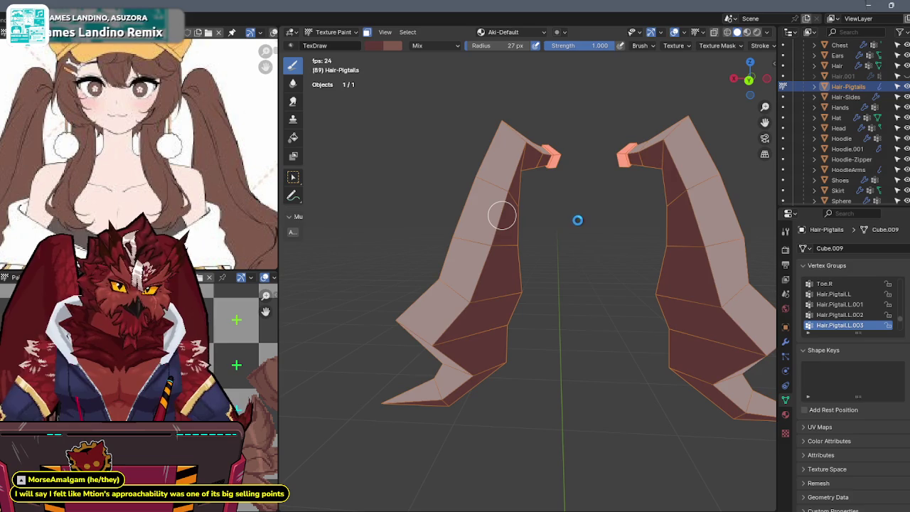
middle_click_drag(574, 219, 601, 198)
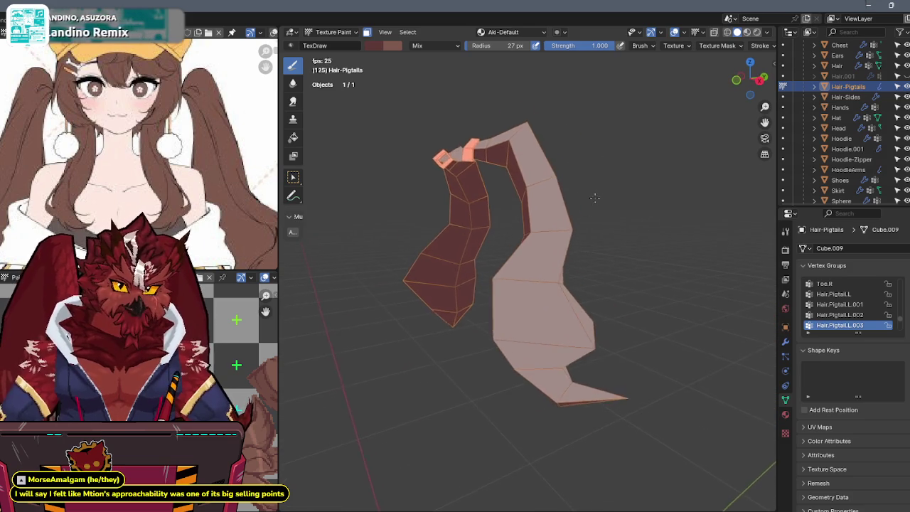
mouse_move(573, 195)
middle_mouse_down()
mouse_move(547, 201)
mouse_move(552, 192)
mouse_move(588, 201)
middle_mouse_up()
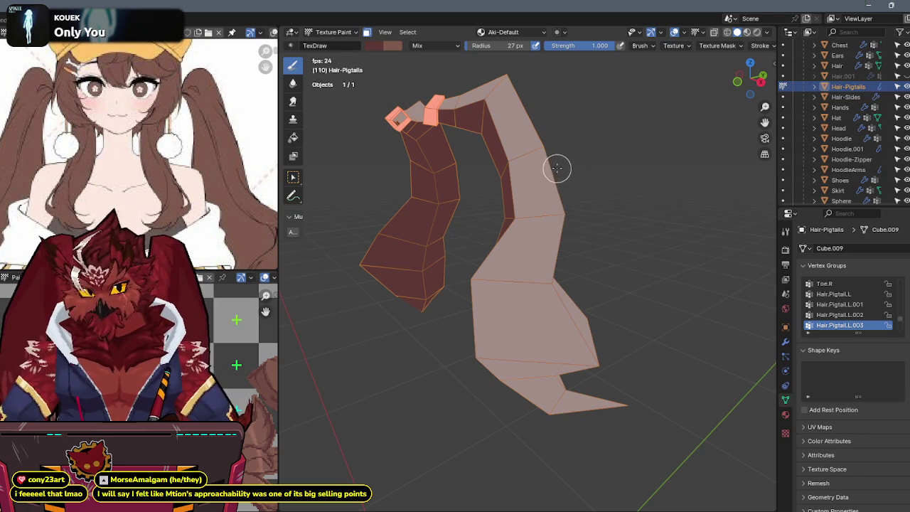
mouse_move(556, 169)
middle_mouse_down()
mouse_move(602, 177)
mouse_move(478, 207)
mouse_move(518, 223)
middle_mouse_up()
scroll(152, 108, "up", 3)
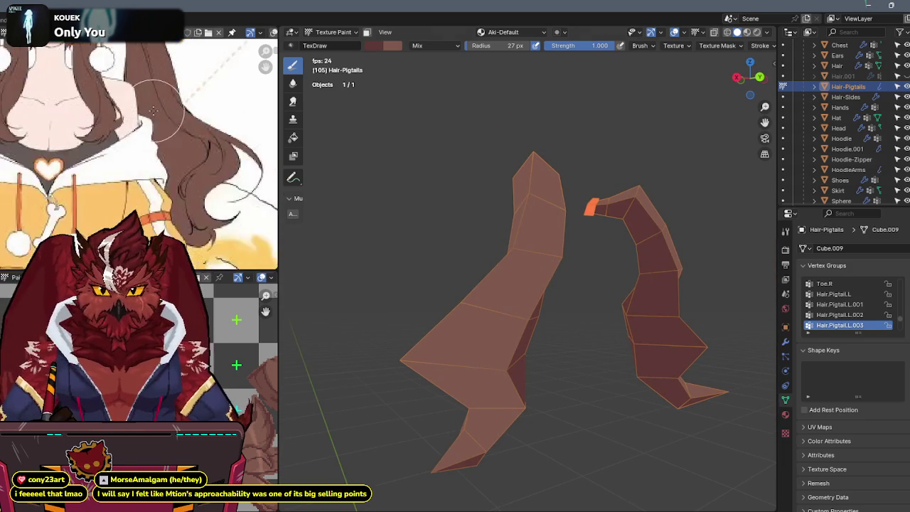
scroll(152, 108, "down", 3)
middle_click_drag(406, 227, 616, 193)
Step: Bring the full character back and check it from the front view
key("shift+alt+z")
key("KP_Divide")
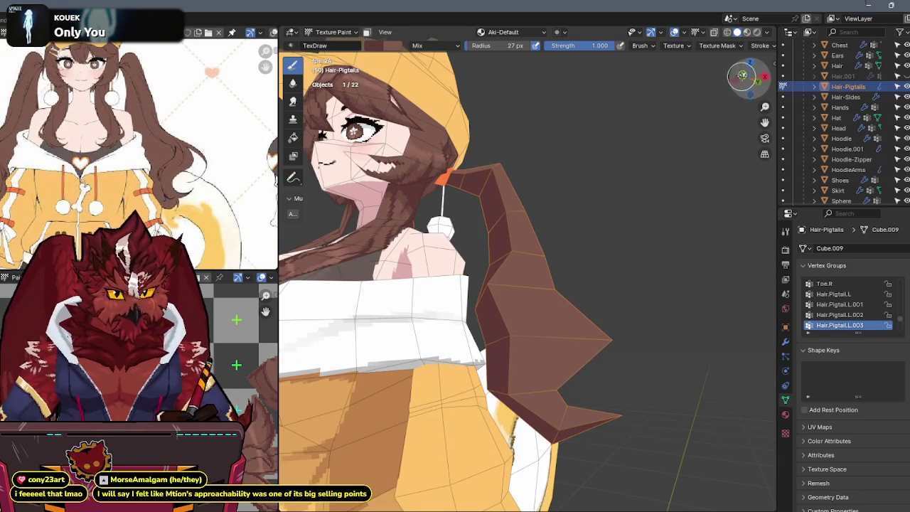
key("KP_1")
scroll(587, 211, "up", 2)
key("alt+z")
middle_click_drag(601, 286, 567, 214, "shift")
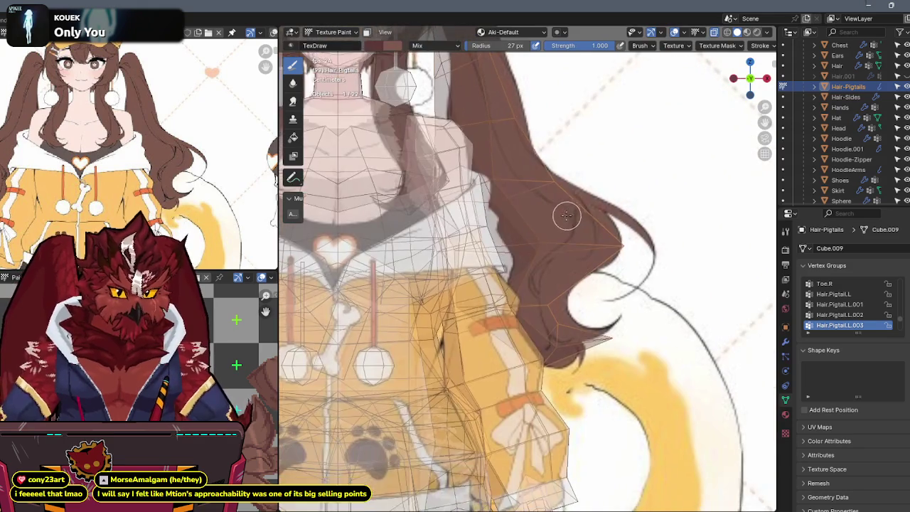
key("alt+z")
middle_click_drag(539, 259, 521, 289)
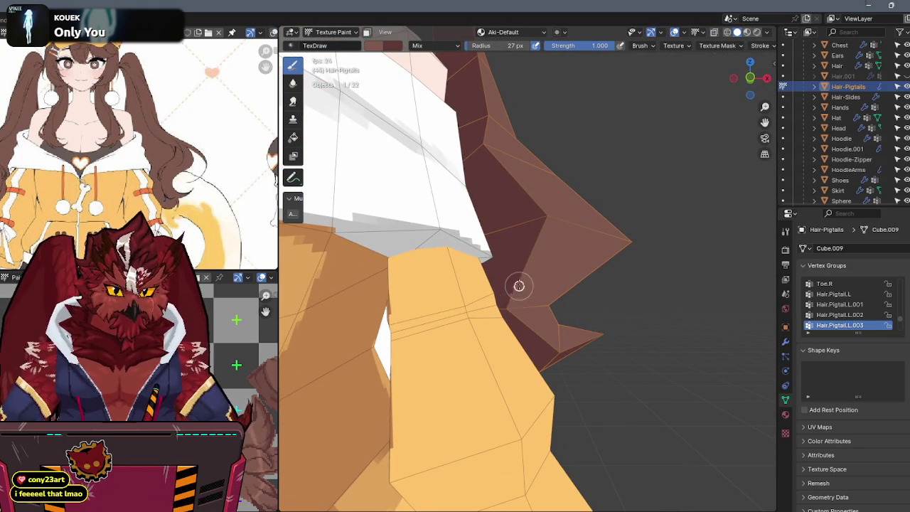
Step: Paint a jagged dark streak on the pigtail and sample a darker hair brown
left_click_drag(527, 246, 523, 194)
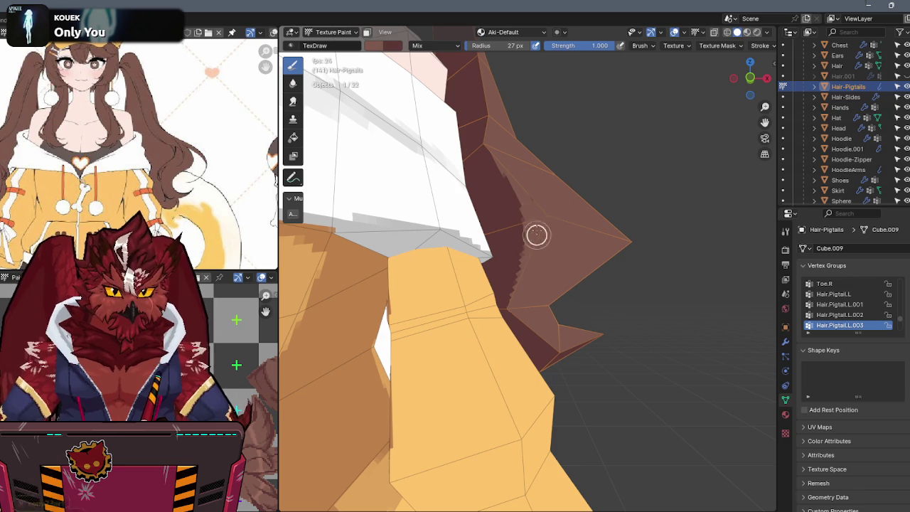
mouse_move(559, 219)
middle_mouse_down()
mouse_move(514, 254)
mouse_move(372, 242)
mouse_move(474, 333)
middle_mouse_up()
key("s")
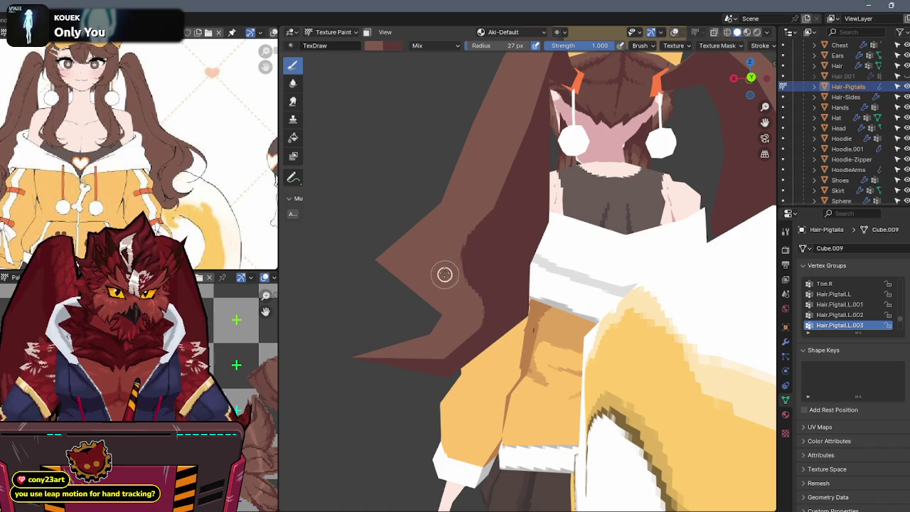
middle_click_drag(450, 279, 466, 246)
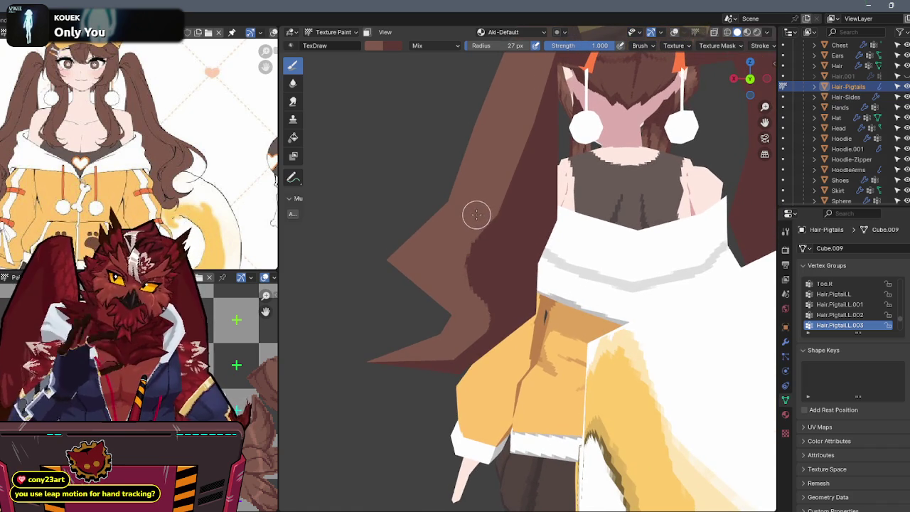
mouse_move(479, 204)
middle_mouse_down()
mouse_move(487, 211)
mouse_move(515, 189)
mouse_move(503, 204)
mouse_move(651, 198)
mouse_move(593, 189)
mouse_move(559, 205)
mouse_move(621, 209)
mouse_move(569, 171)
mouse_move(573, 223)
mouse_move(564, 231)
middle_mouse_up()
key("shift+alt+z")
left_click(584, 48)
Step: Set brush strength to 0.5 and extend a soft shadow stroke to the pigtail tip
key("Return")
mouse_move(575, 143)
middle_mouse_down()
mouse_move(564, 187)
mouse_move(486, 212)
middle_mouse_up()
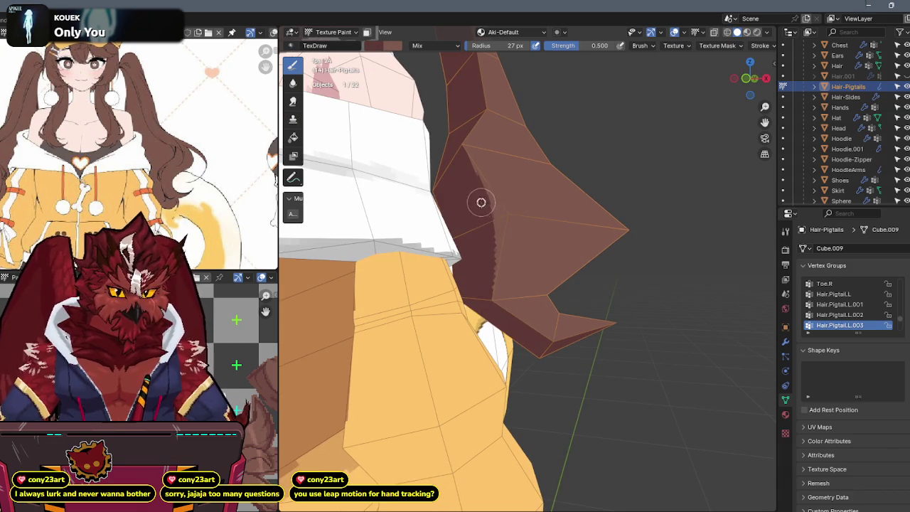
mouse_move(566, 233)
left_mouse_down()
mouse_move(633, 241)
mouse_move(507, 235)
mouse_move(603, 253)
mouse_move(479, 291)
left_mouse_up()
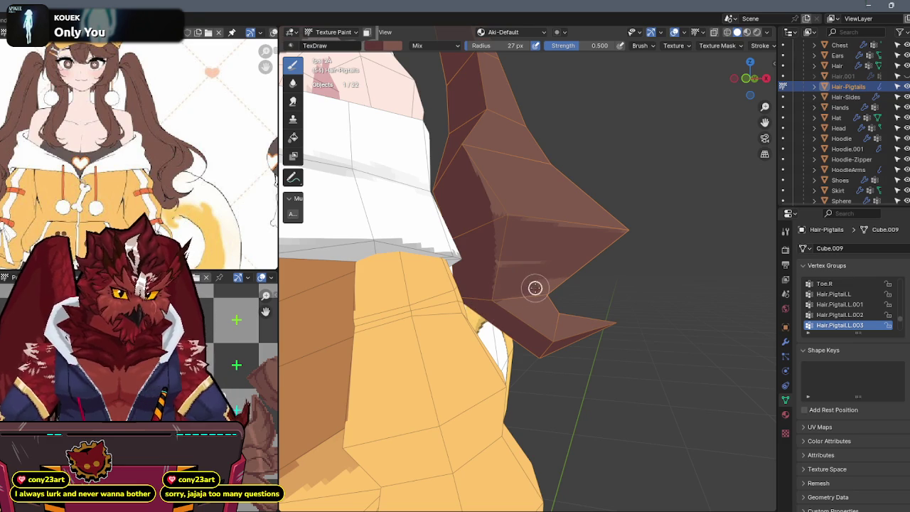
mouse_move(630, 260)
middle_mouse_down()
mouse_move(437, 260)
mouse_move(545, 285)
middle_mouse_up()
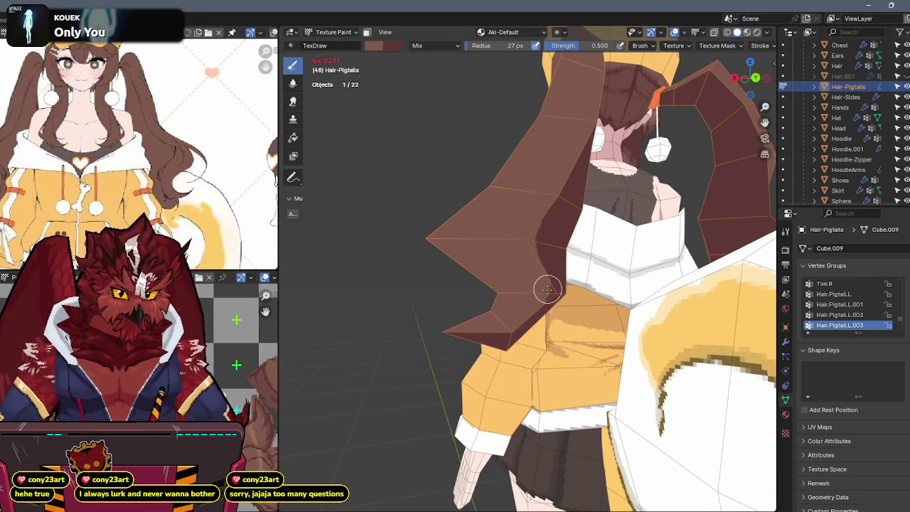
scroll(545, 284, "up", 2)
mouse_move(541, 295)
middle_mouse_down()
mouse_move(576, 270)
mouse_move(433, 245)
middle_mouse_up()
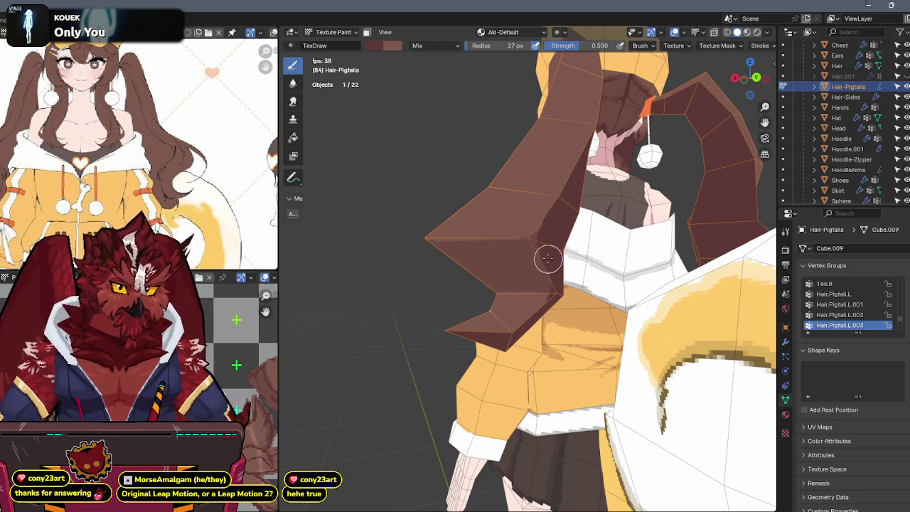
Step: Review the pigtail from the back and side, then restore brush strength to 1.0
middle_click_drag(547, 260, 564, 225)
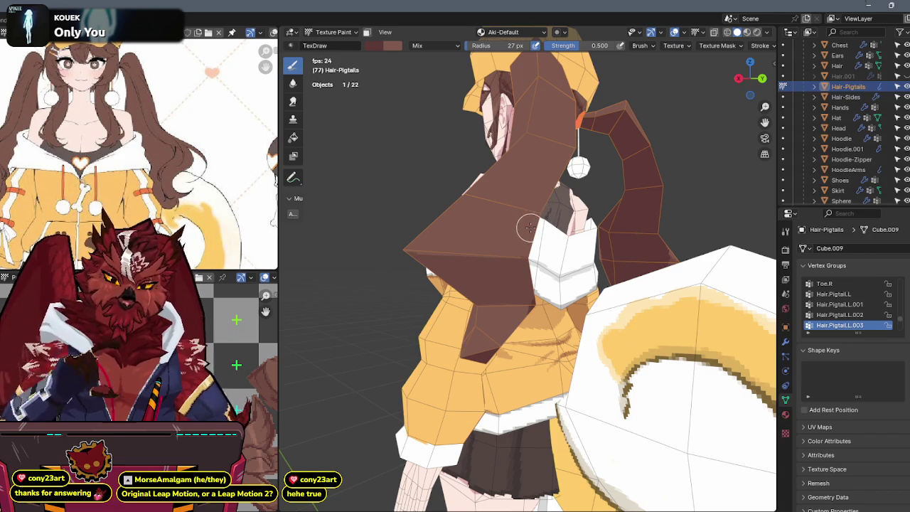
scroll(538, 226, "up", 5)
middle_click_drag(538, 226, 587, 210)
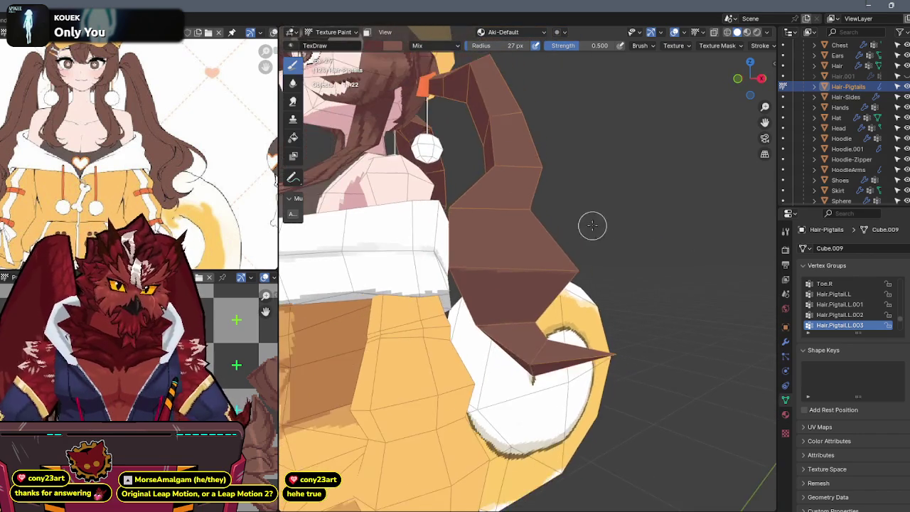
scroll(587, 210, "down", 2)
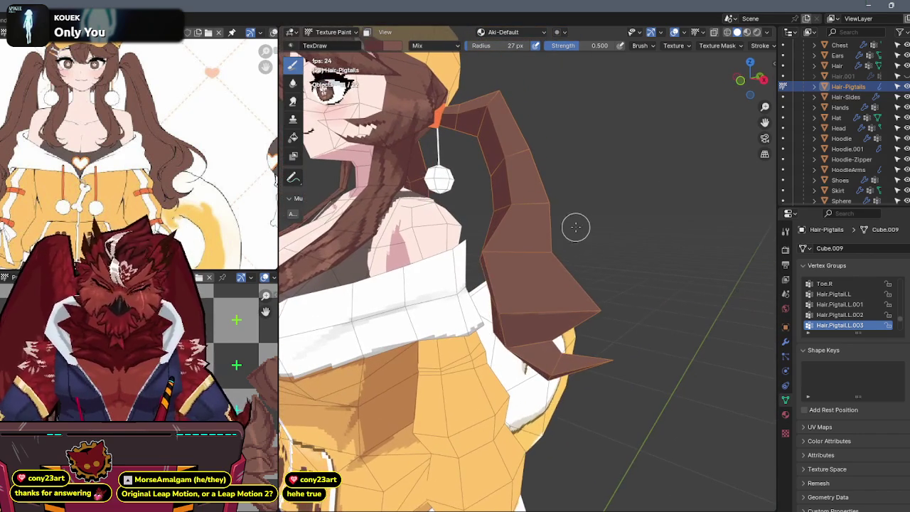
scroll(551, 193, "down", 3)
middle_click_drag(551, 193, 523, 244)
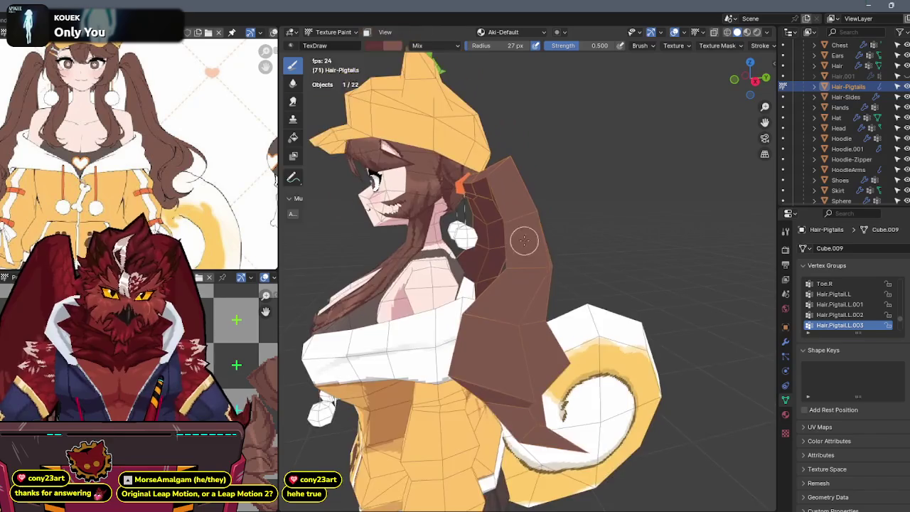
scroll(524, 243, "up", 4)
left_click_drag(584, 45, 613, 46)
mouse_move(512, 148)
middle_mouse_down()
mouse_move(520, 166)
mouse_move(504, 157)
middle_mouse_up()
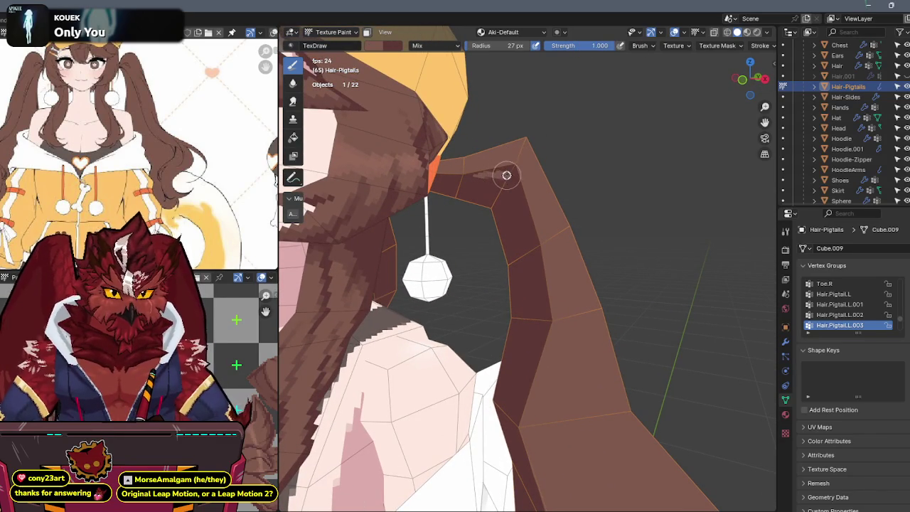
Step: Hide the overlays to preview the painted pigtail and swap the two paint colours
mouse_move(521, 190)
middle_mouse_down()
mouse_move(540, 191)
mouse_move(516, 161)
middle_mouse_up()
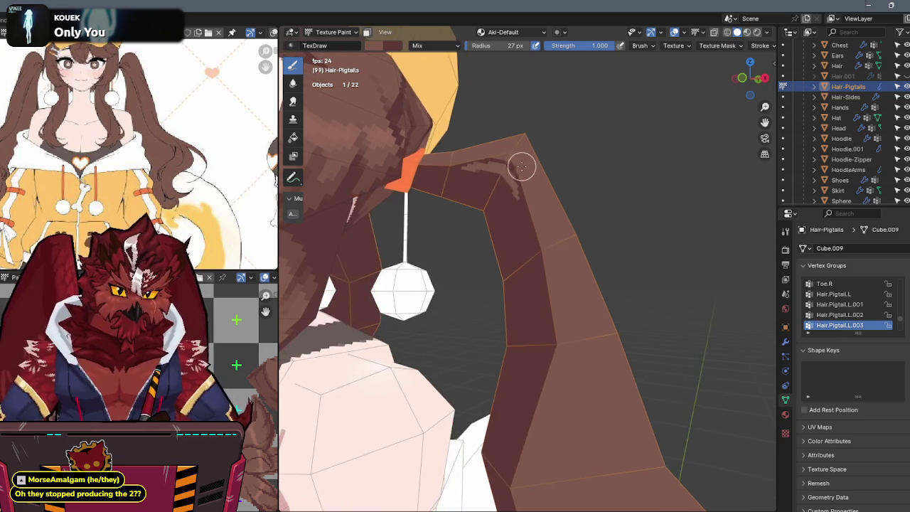
key("shift+alt+z")
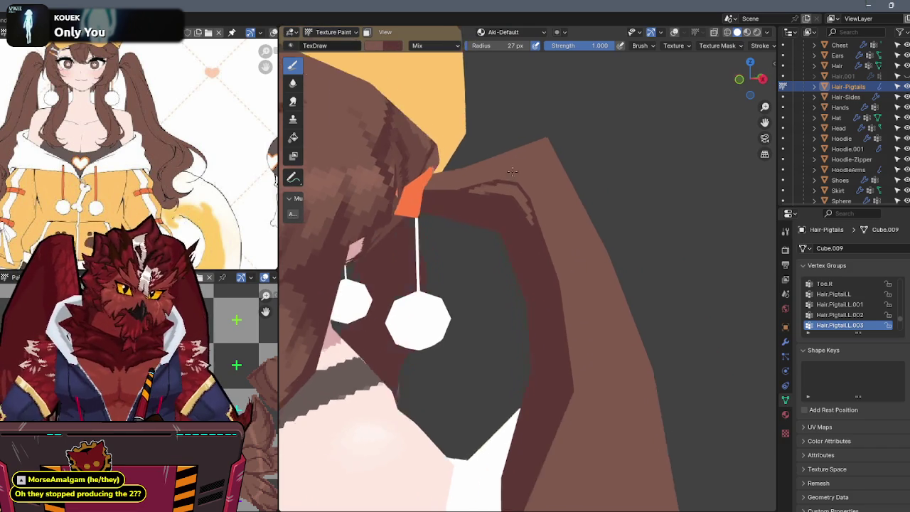
scroll(540, 184, "down", 3)
mouse_move(540, 184)
middle_mouse_down()
mouse_move(398, 189)
mouse_move(487, 207)
mouse_move(501, 172)
mouse_move(488, 174)
middle_mouse_up()
scroll(466, 192, "up", 4)
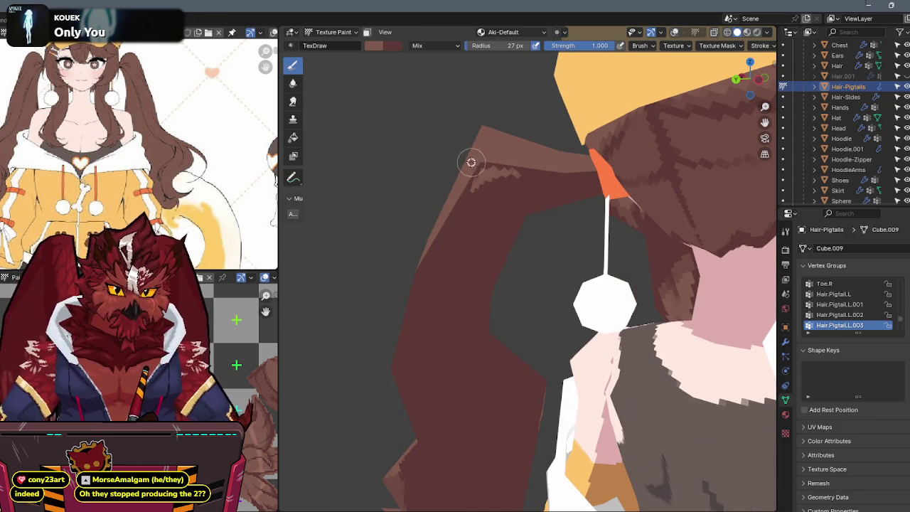
mouse_move(483, 159)
middle_mouse_down()
mouse_move(664, 166)
mouse_move(614, 178)
mouse_move(597, 163)
mouse_move(603, 142)
mouse_move(550, 157)
middle_mouse_up()
key("x")
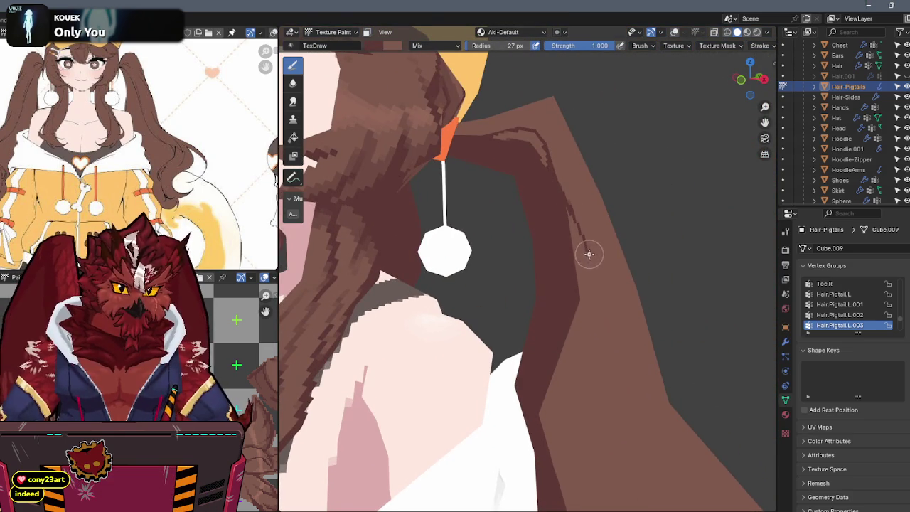
Step: Review the pigtail's shading from lower angles, toggling the overlays
mouse_move(594, 350)
middle_mouse_down()
mouse_move(545, 277)
mouse_move(558, 233)
mouse_move(537, 244)
mouse_move(564, 228)
mouse_move(602, 247)
mouse_move(592, 238)
mouse_move(550, 252)
middle_mouse_up()
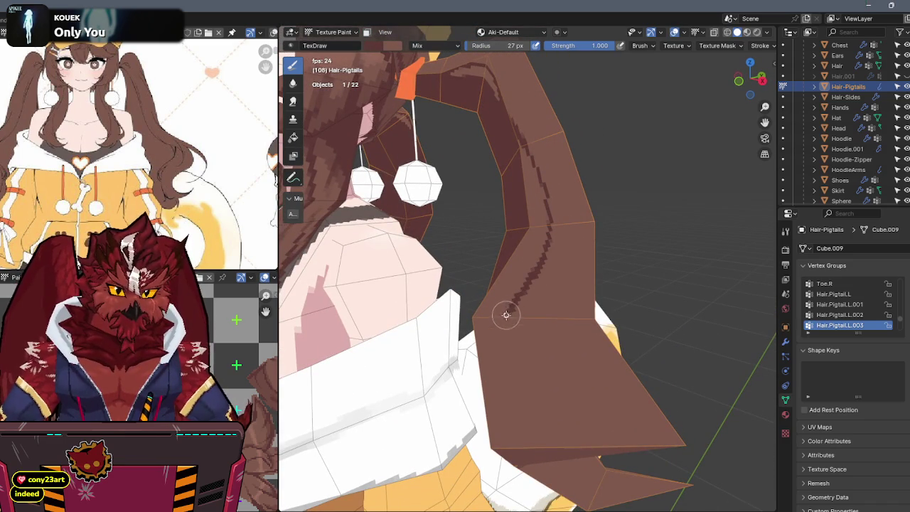
mouse_move(495, 336)
middle_mouse_down()
mouse_move(520, 315)
mouse_move(541, 345)
mouse_move(549, 336)
mouse_move(528, 365)
middle_mouse_up()
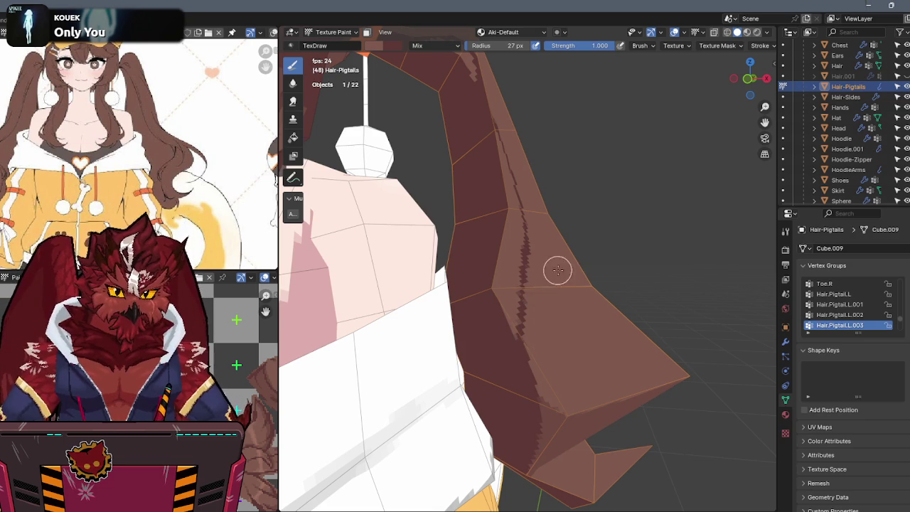
key("shift+alt+z")
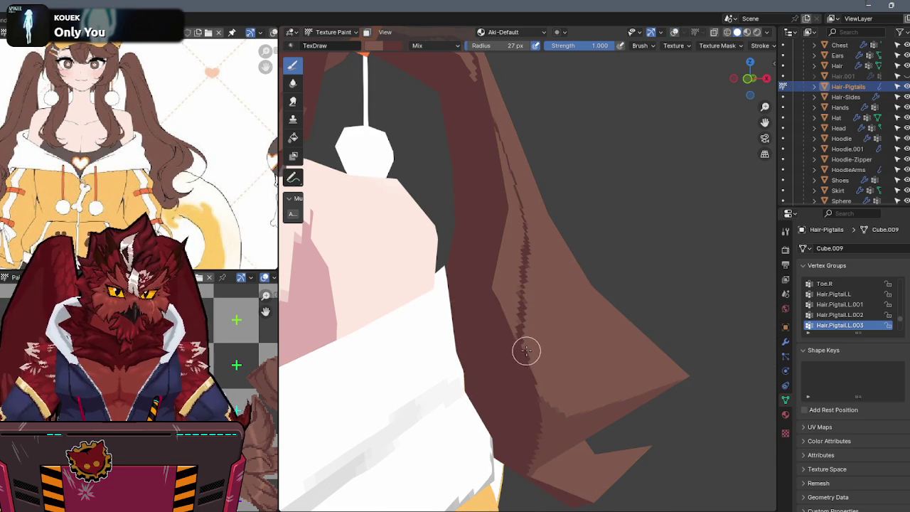
mouse_move(532, 365)
middle_mouse_down()
mouse_move(525, 296)
mouse_move(544, 293)
mouse_move(502, 298)
mouse_move(390, 286)
mouse_move(508, 179)
mouse_move(568, 205)
mouse_move(524, 246)
mouse_move(606, 216)
middle_mouse_up()
Step: Mask painting to the pigtail's seam-bounded faces, swap colours and isolate it in local view
key("shift+alt+z")
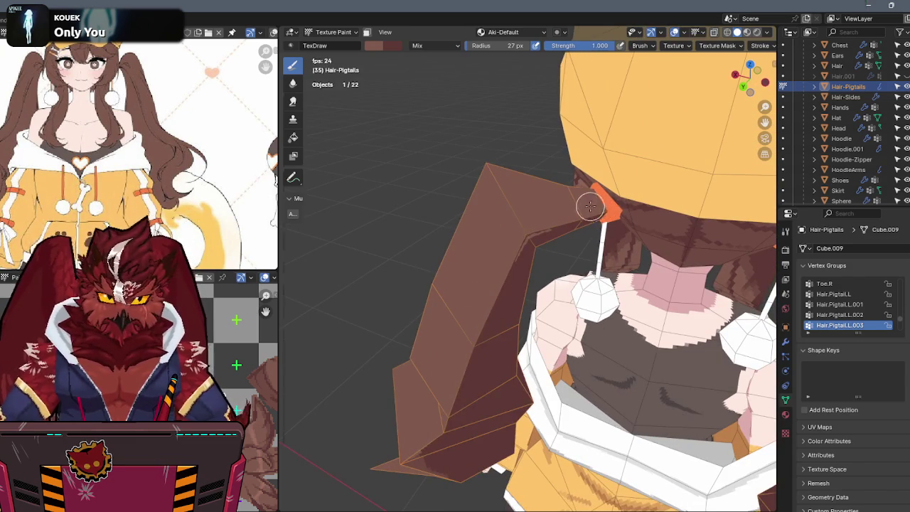
key("Tab")
key("alt+a")
key("l")
key("l")
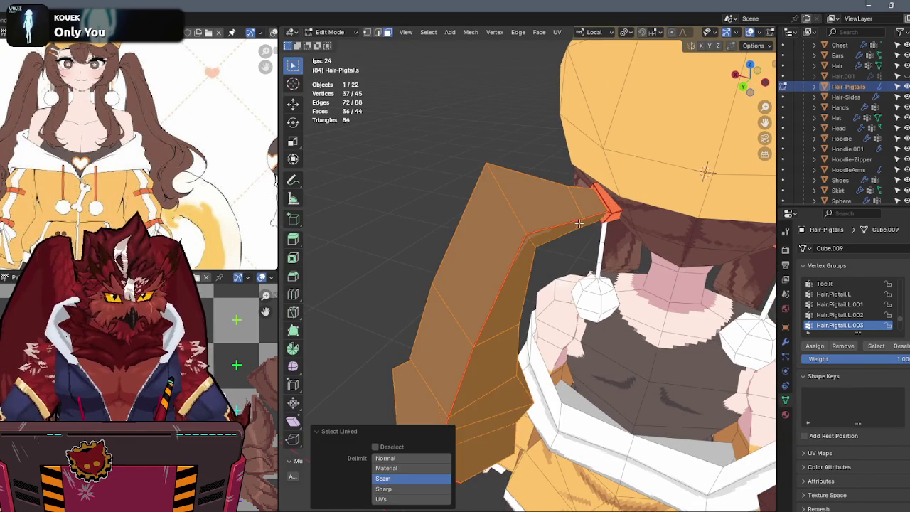
key("Tab")
key("m")
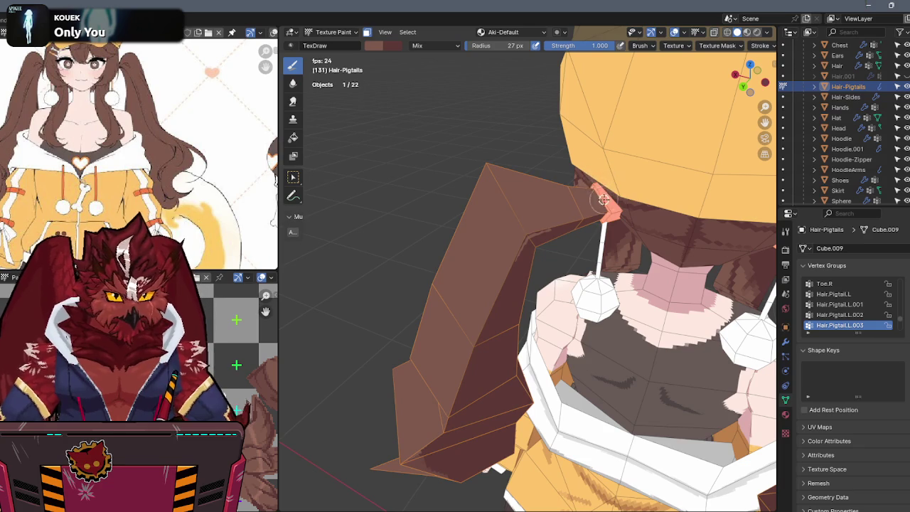
key("x")
mouse_move(589, 182)
middle_mouse_down()
mouse_move(491, 195)
mouse_move(457, 261)
middle_mouse_up()
key("KP_Divide")
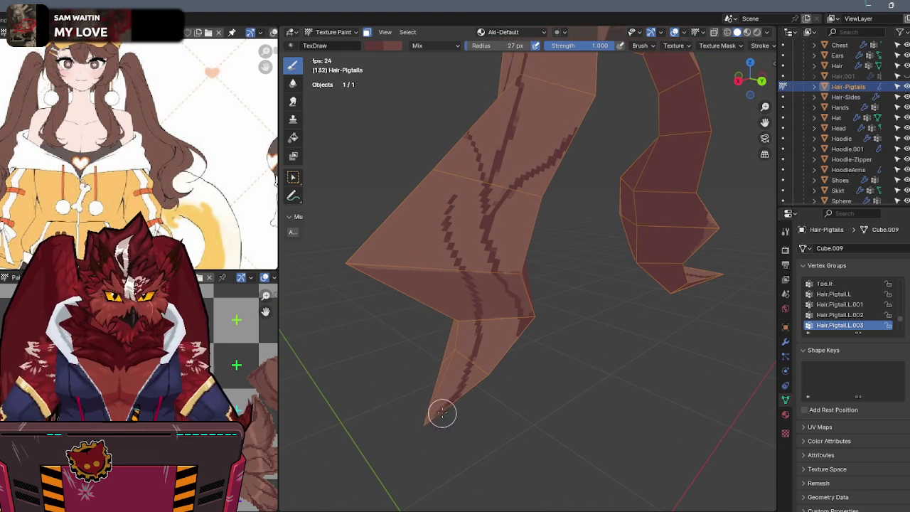
Step: Paint a dark stroke on the lower pigtail and sample a colour from its texture
mouse_move(444, 413)
middle_mouse_down()
mouse_move(552, 344)
mouse_move(558, 319)
mouse_move(589, 340)
middle_mouse_up()
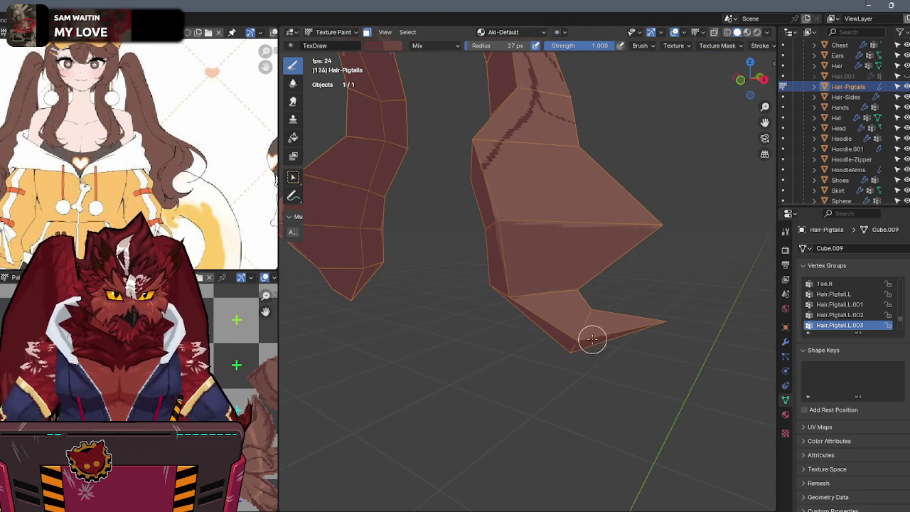
left_click_drag(581, 323, 551, 293)
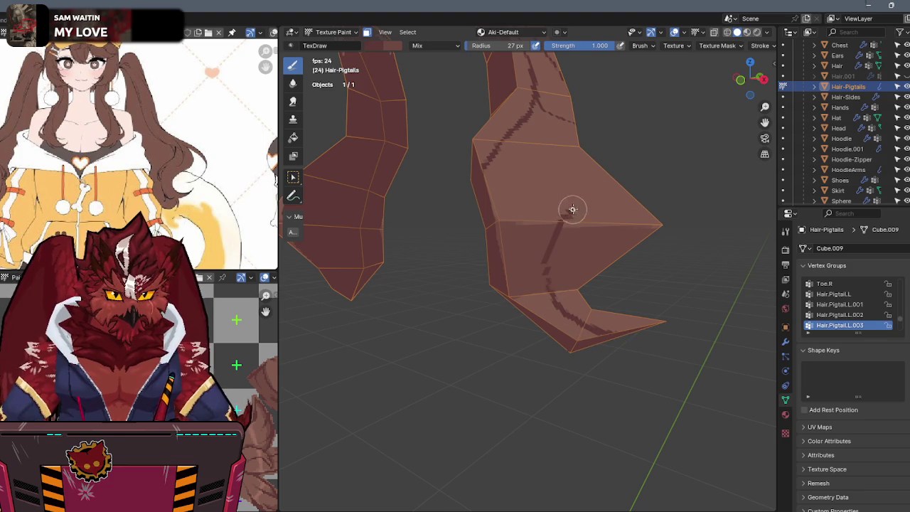
middle_click_drag(564, 150, 554, 155)
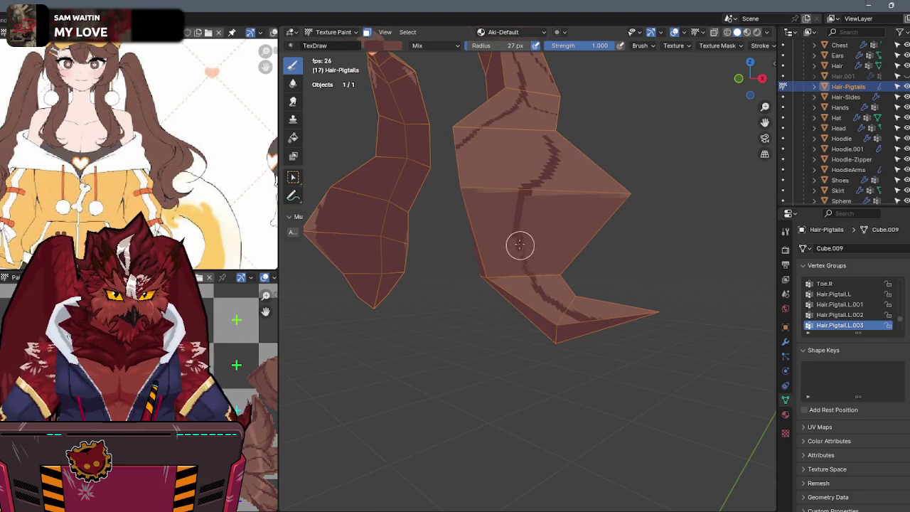
middle_click_drag(518, 246, 502, 196)
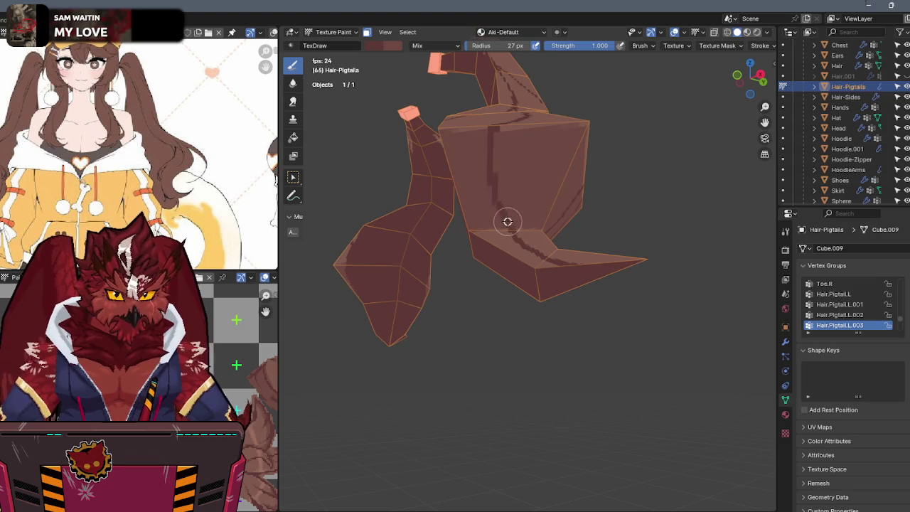
key("s")
mouse_move(500, 186)
middle_mouse_down()
mouse_move(545, 189)
mouse_move(588, 217)
middle_mouse_up()
Step: Paint dark fold lines and a faint streak down the pigtail tip
left_click_drag(600, 198, 588, 236)
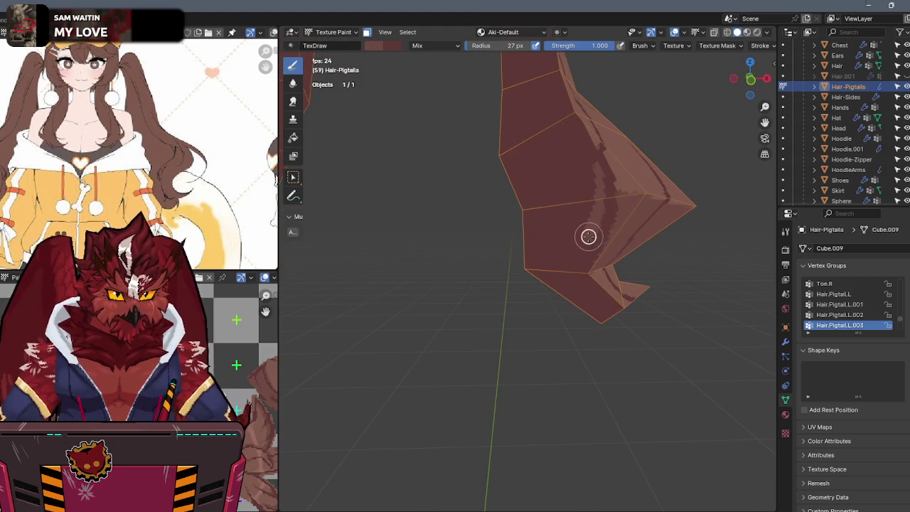
left_click_drag(598, 188, 587, 157)
middle_click_drag(587, 156, 543, 138)
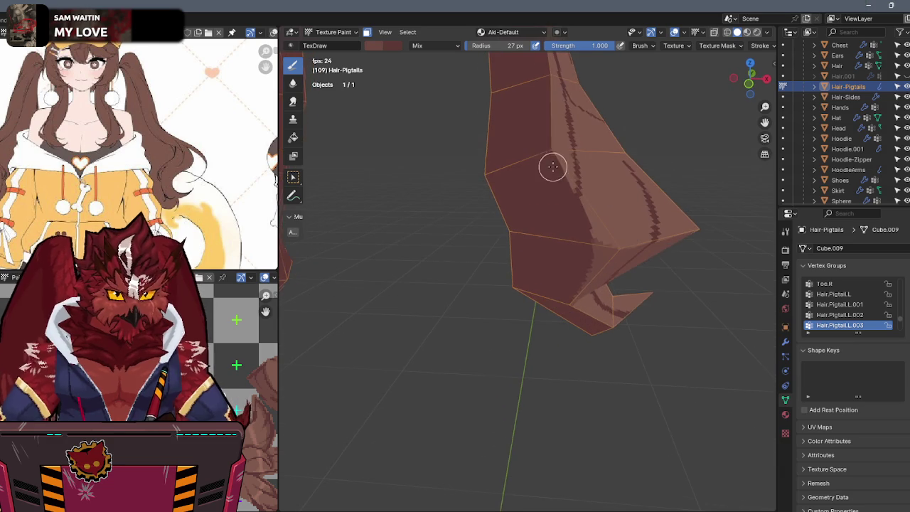
left_click_drag(551, 174, 573, 226)
mouse_move(567, 288)
middle_mouse_down()
mouse_move(556, 184)
mouse_move(546, 190)
middle_mouse_up()
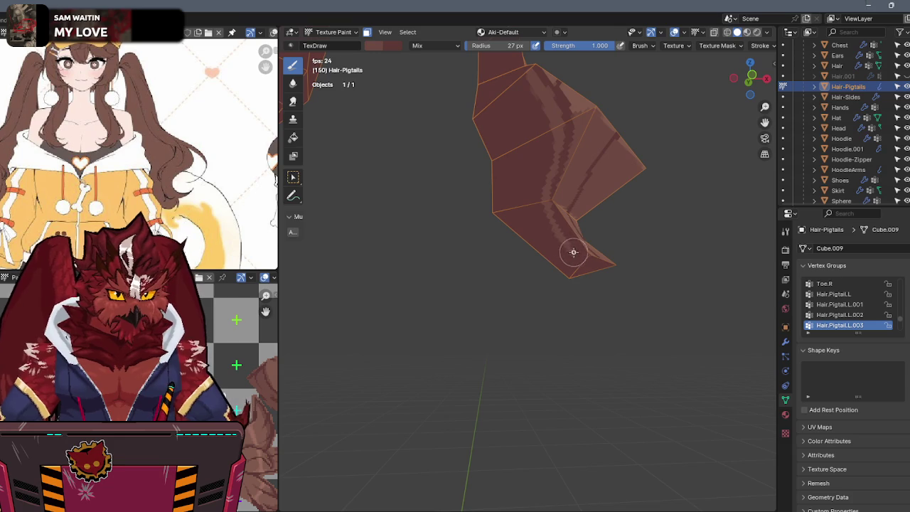
middle_click_drag(571, 250, 552, 258)
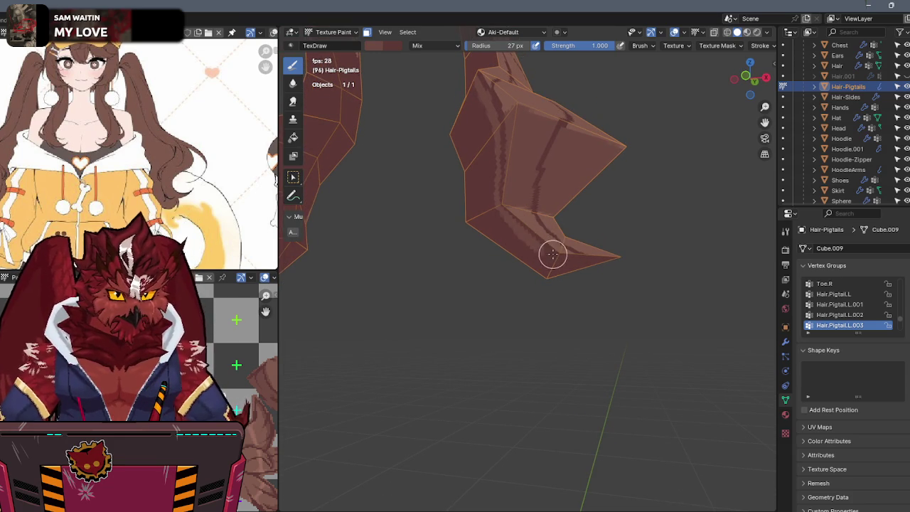
Step: Select the whole pigtail mesh in Edit Mode and return to Texture Paint
key("Tab")
key("a")
key("Tab")
key("ctrl+Tab")
middle_click_drag(551, 245, 519, 256)
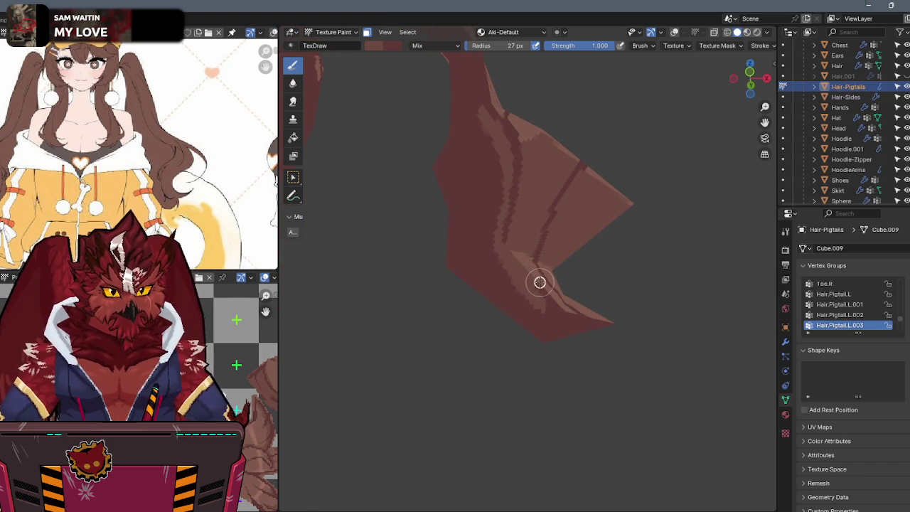
Step: Sample the darker pigtail brown, paint a dark edge stroke, then a lighter highlight down the pigtail
key("s")
mouse_move(486, 228)
left_mouse_down()
mouse_move(517, 278)
mouse_move(562, 307)
left_mouse_up()
mouse_move(504, 283)
middle_mouse_down()
mouse_move(557, 325)
mouse_move(478, 258)
middle_mouse_up()
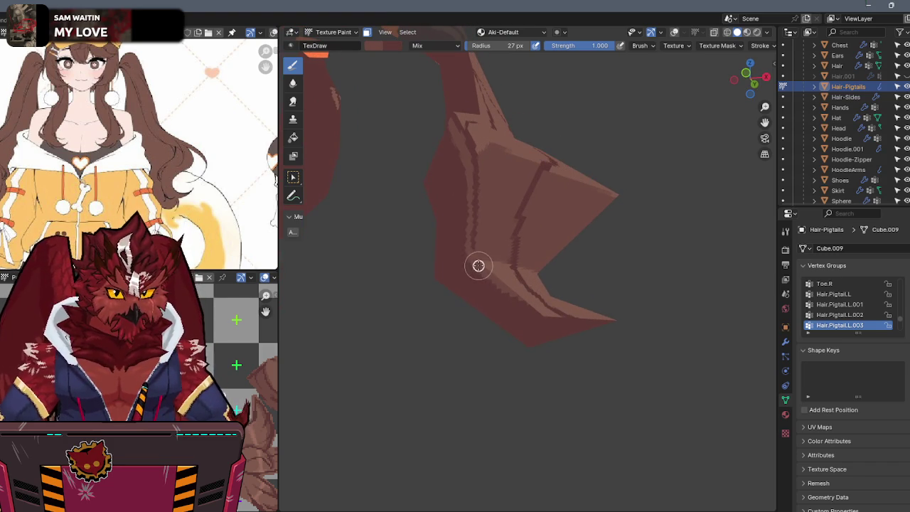
middle_click_drag(537, 308, 597, 325)
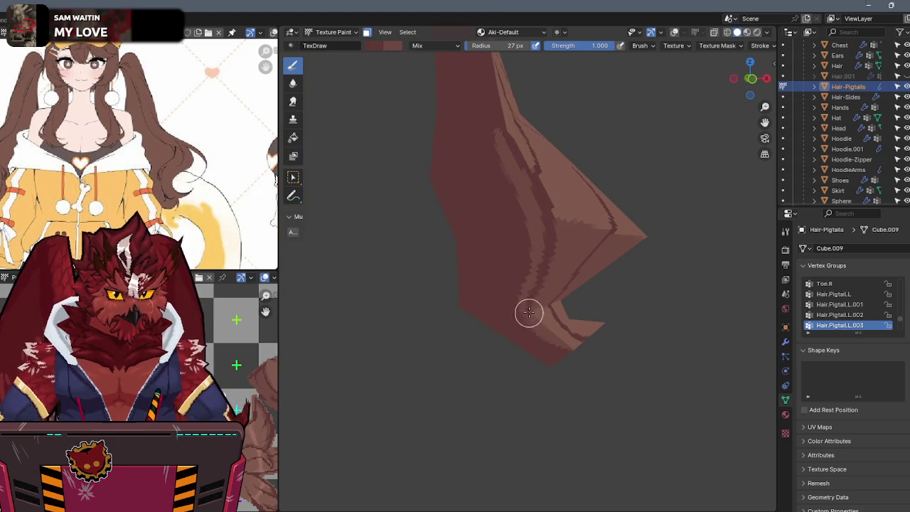
middle_click_drag(541, 281, 538, 285)
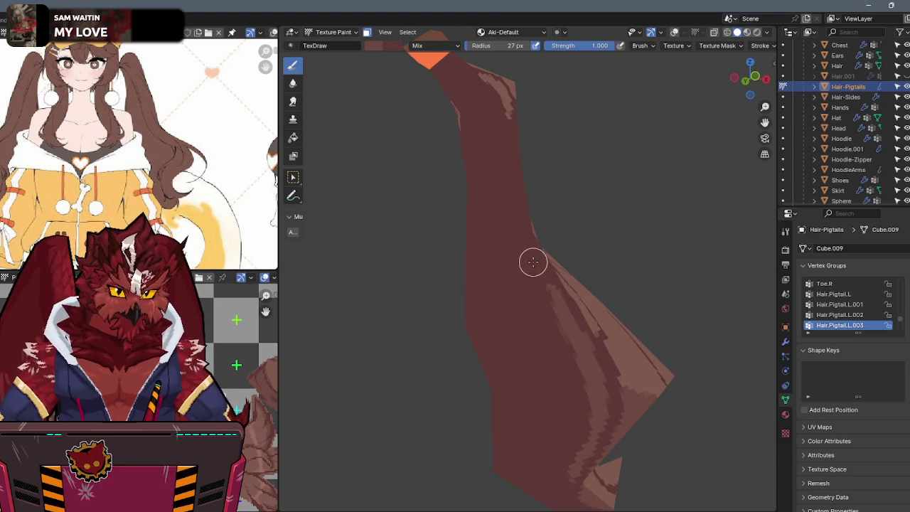
left_click_drag(527, 247, 546, 328)
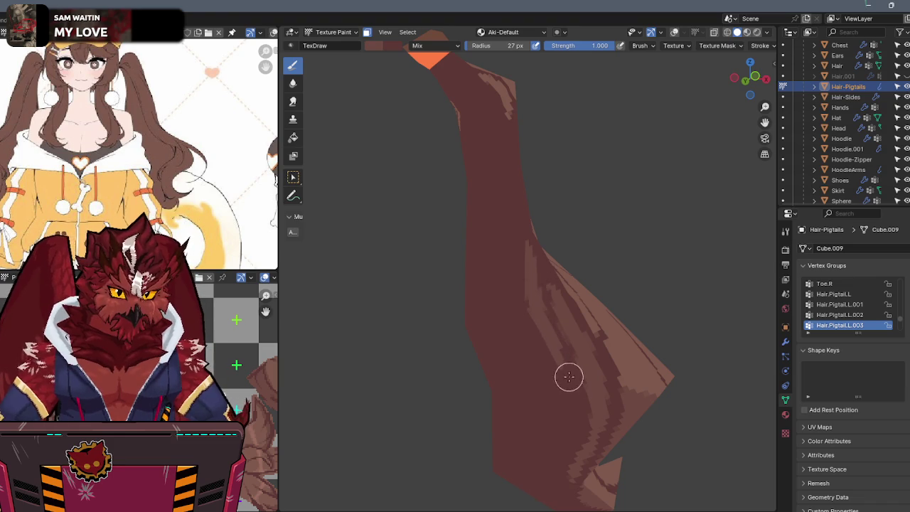
Step: Darken the pigtail's edge and the light streaks near its top
middle_click_drag(574, 383, 510, 192)
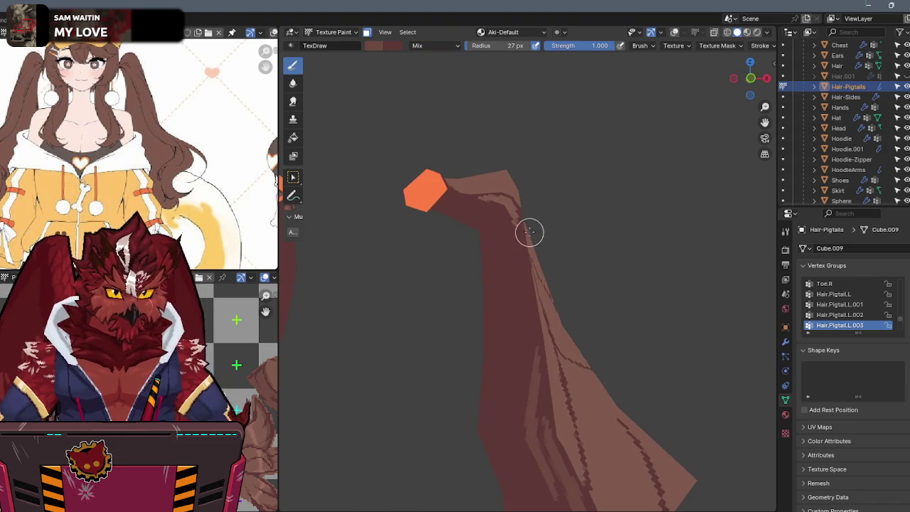
mouse_move(503, 209)
left_mouse_down()
mouse_move(474, 179)
mouse_move(500, 224)
left_mouse_up()
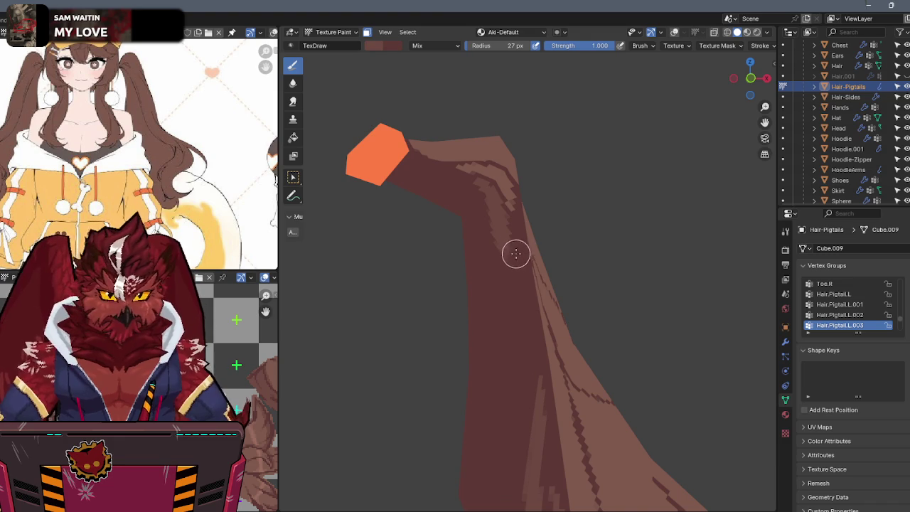
mouse_move(514, 257)
left_mouse_down()
mouse_move(478, 184)
mouse_move(489, 188)
left_mouse_up()
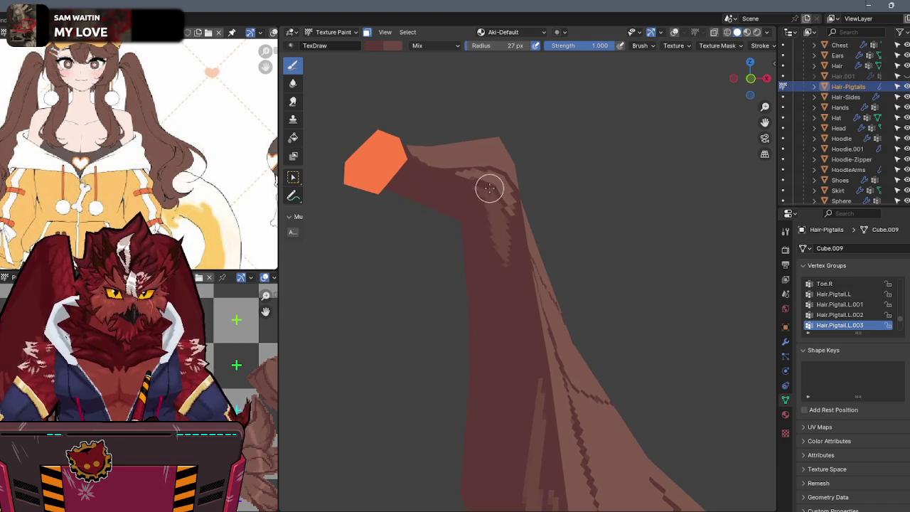
middle_click_drag(498, 211, 517, 208)
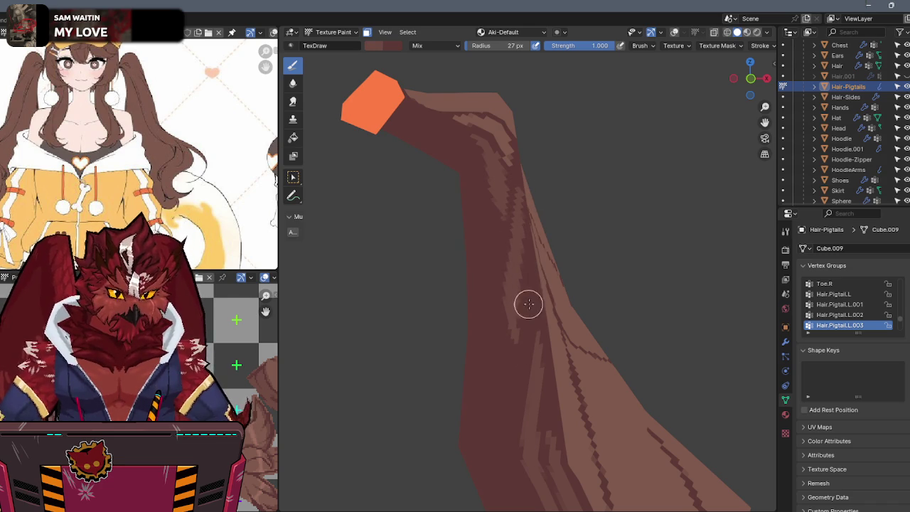
middle_click_drag(526, 302, 530, 280)
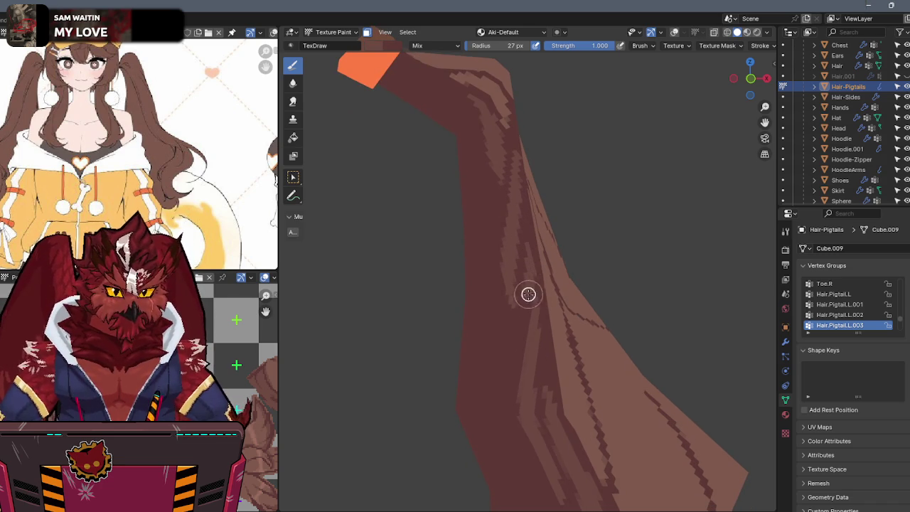
middle_click_drag(513, 362, 523, 292)
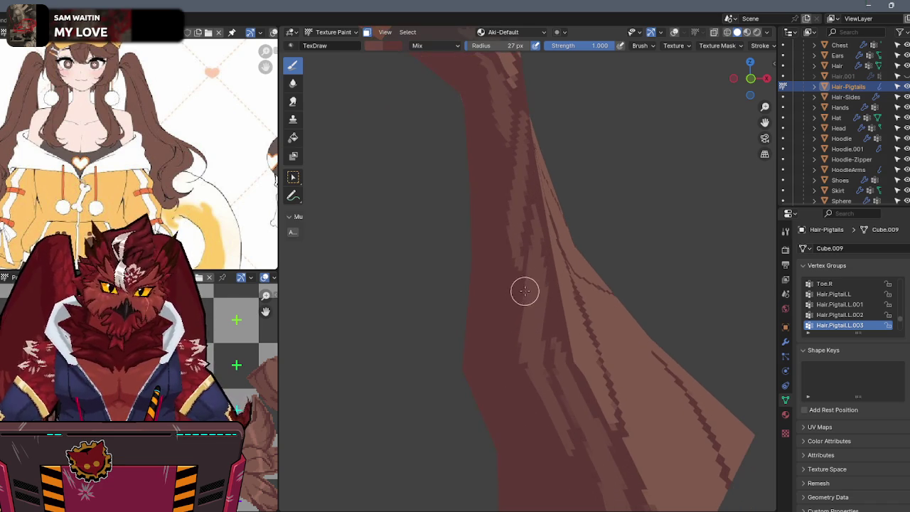
middle_click_drag(529, 365, 518, 322)
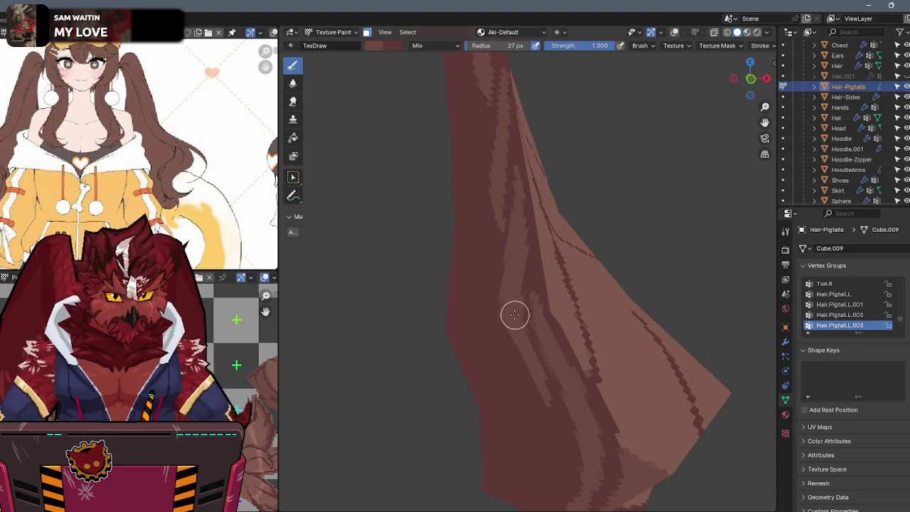
mouse_move(537, 390)
middle_mouse_down()
mouse_move(542, 262)
mouse_move(503, 319)
middle_mouse_up()
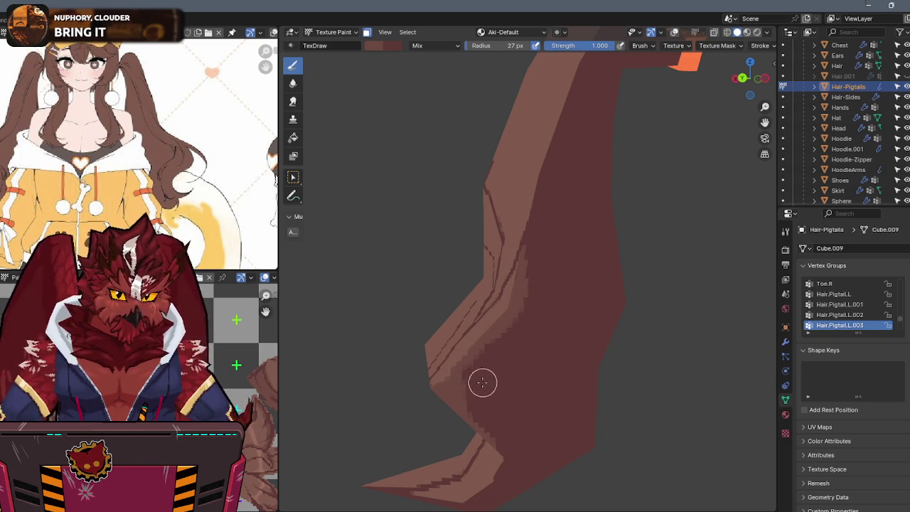
Step: Paint a dark shading stroke up from the lower fold and show the wireframe overlay again
left_click_drag(478, 396, 544, 308)
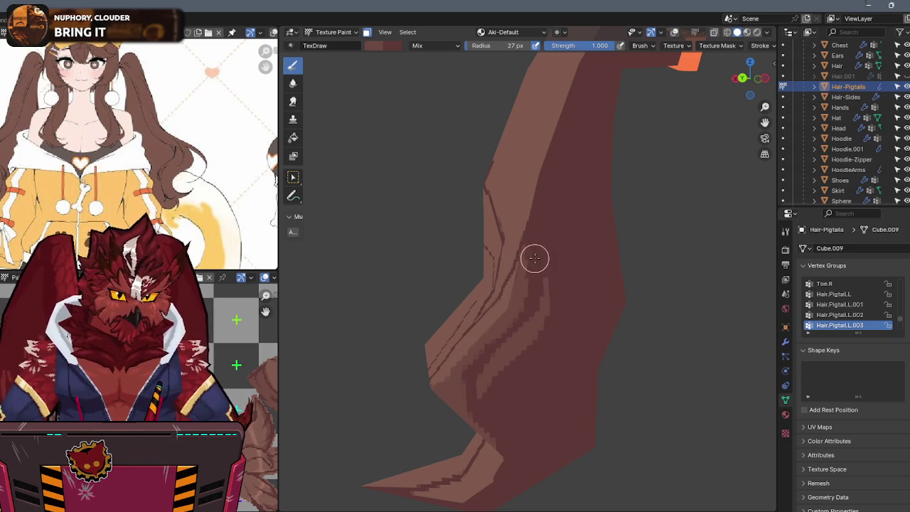
mouse_move(555, 175)
middle_mouse_down()
mouse_move(522, 258)
mouse_move(491, 291)
middle_mouse_up()
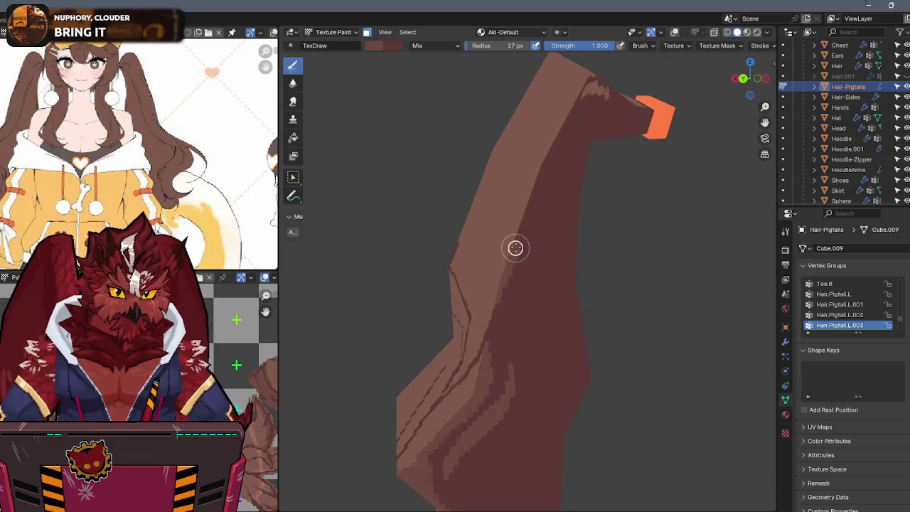
mouse_move(552, 116)
middle_mouse_down()
mouse_move(584, 286)
mouse_move(521, 268)
middle_mouse_up()
key("shift+alt+z")
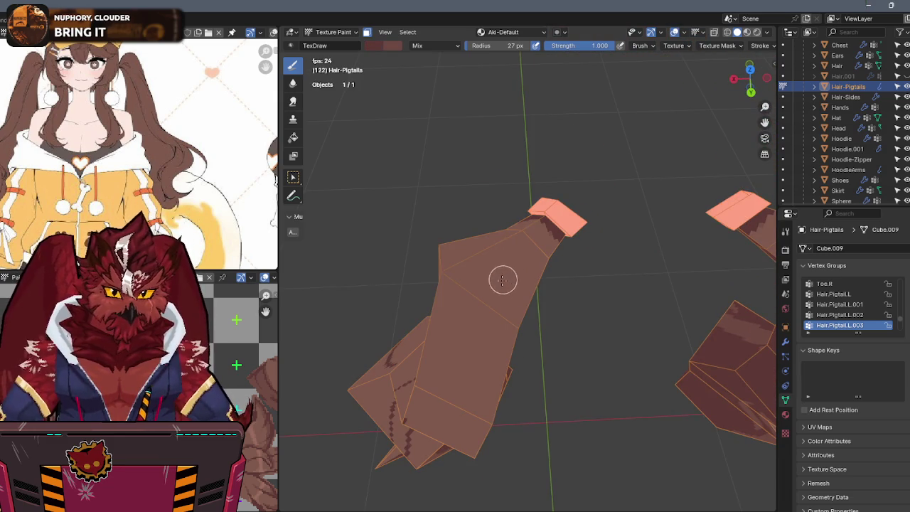
Step: Paint a dark strand line up the pigtail toward its top
left_click_drag(465, 382, 483, 316)
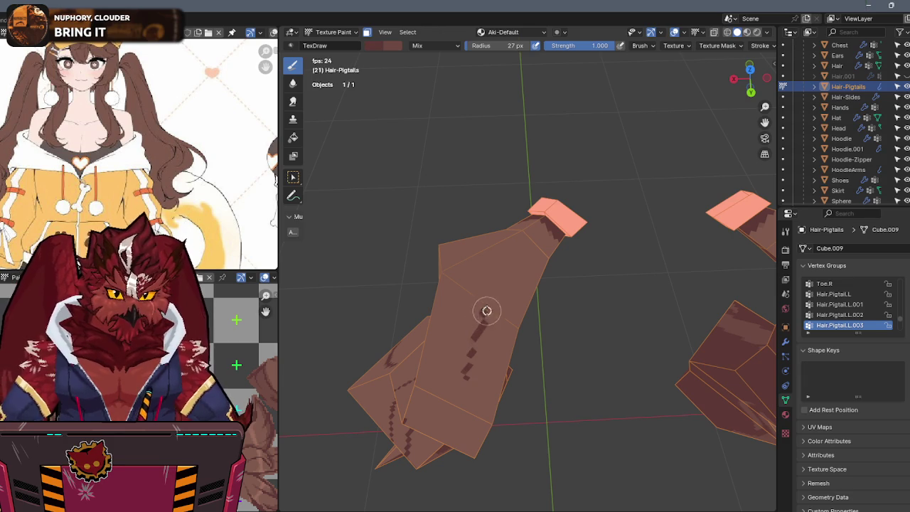
left_click_drag(510, 266, 540, 226)
middle_click_drag(548, 228, 526, 233)
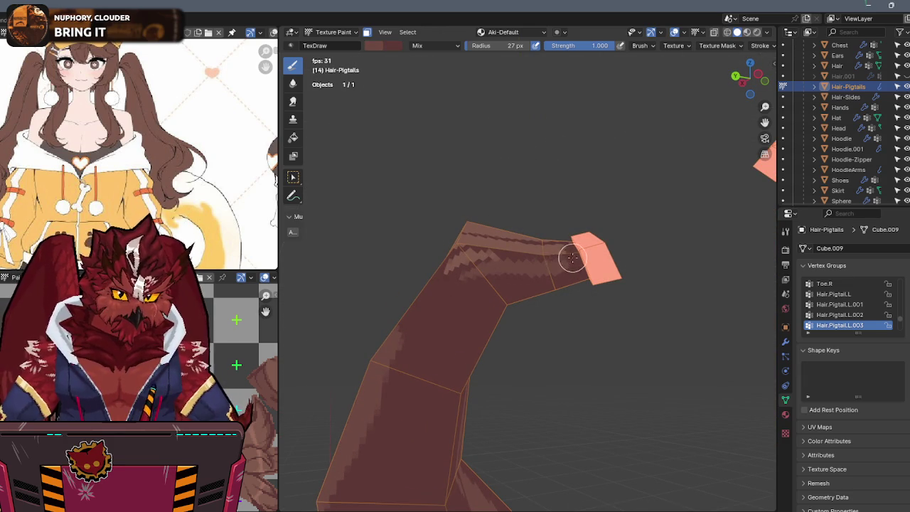
middle_click_drag(440, 303, 423, 327)
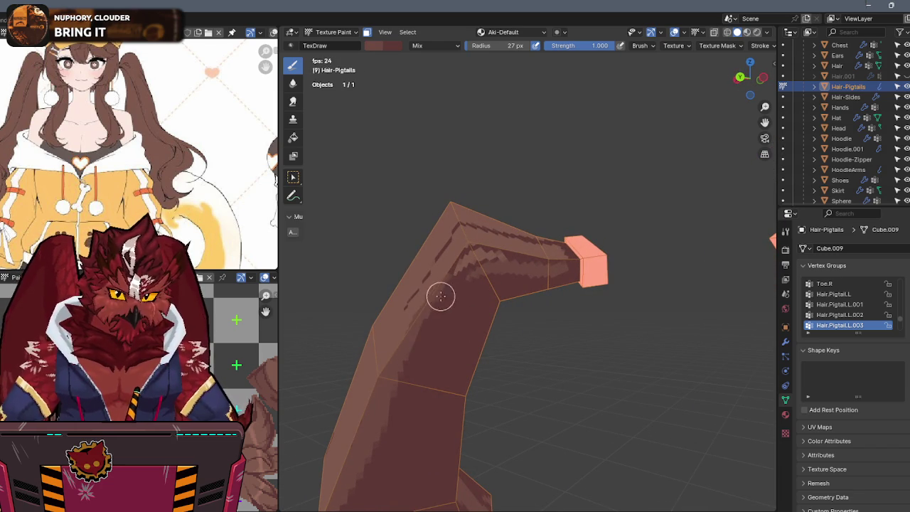
Step: Hide the wireframe and stats overlays and orbit around the pigtail to check the strands
key("shift+alt+z")
middle_click_drag(431, 304, 516, 293)
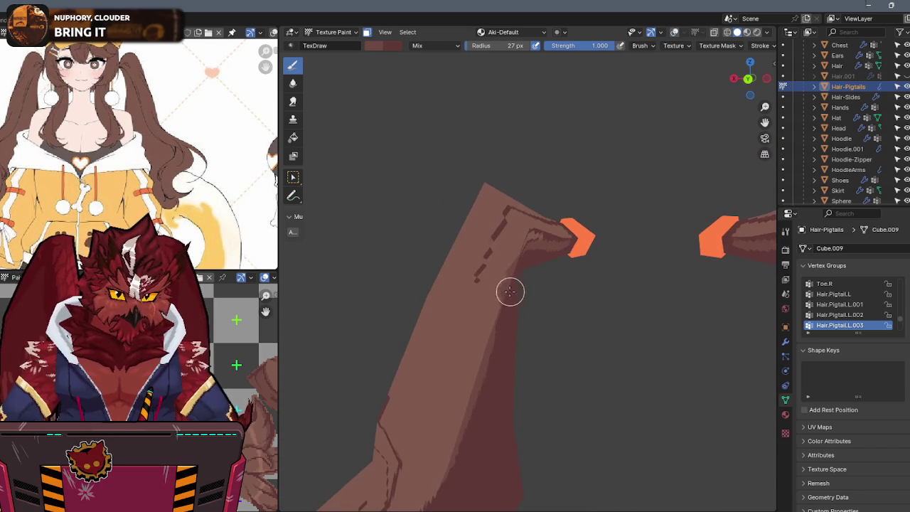
mouse_move(486, 361)
middle_mouse_down()
mouse_move(475, 243)
mouse_move(455, 209)
middle_mouse_up()
middle_click_drag(483, 235, 510, 215)
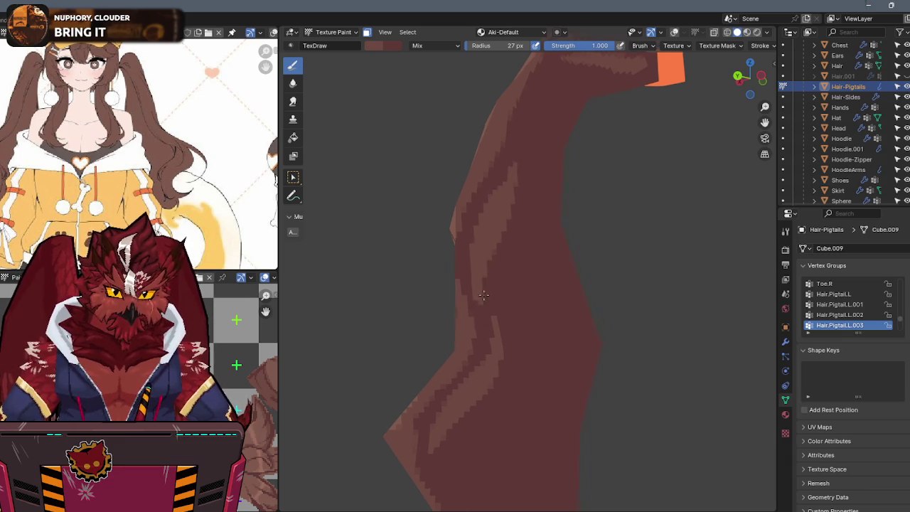
middle_click_drag(481, 297, 485, 306)
mouse_move(508, 358)
middle_mouse_down()
mouse_move(533, 205)
mouse_move(595, 223)
mouse_move(595, 280)
mouse_move(584, 309)
mouse_move(555, 266)
mouse_move(634, 249)
mouse_move(625, 235)
mouse_move(637, 194)
middle_mouse_up()
mouse_move(554, 143)
middle_mouse_down()
mouse_move(536, 197)
mouse_move(529, 155)
middle_mouse_up()
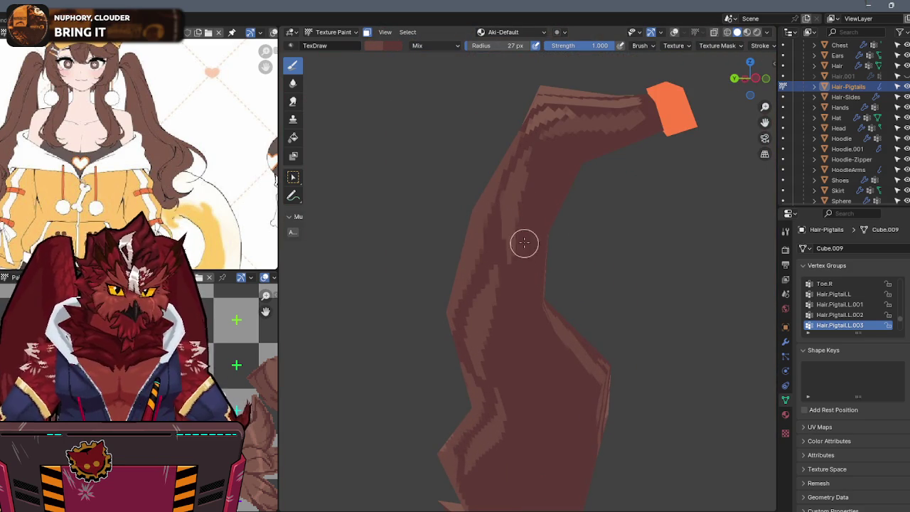
middle_click_drag(497, 358, 529, 182)
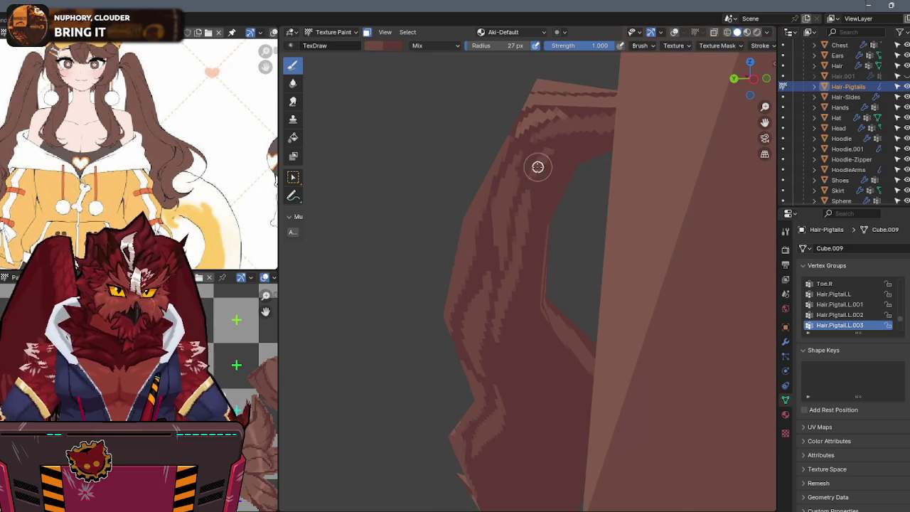
mouse_move(521, 238)
middle_mouse_down()
mouse_move(554, 252)
mouse_move(533, 95)
mouse_move(454, 291)
mouse_move(532, 298)
mouse_move(540, 278)
mouse_move(652, 240)
mouse_move(549, 292)
middle_mouse_up()
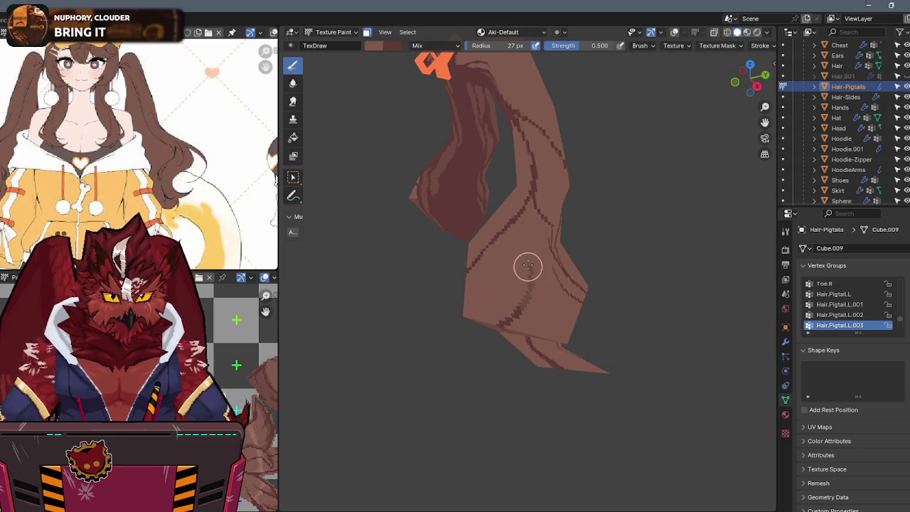
middle_click_drag(530, 283, 495, 215)
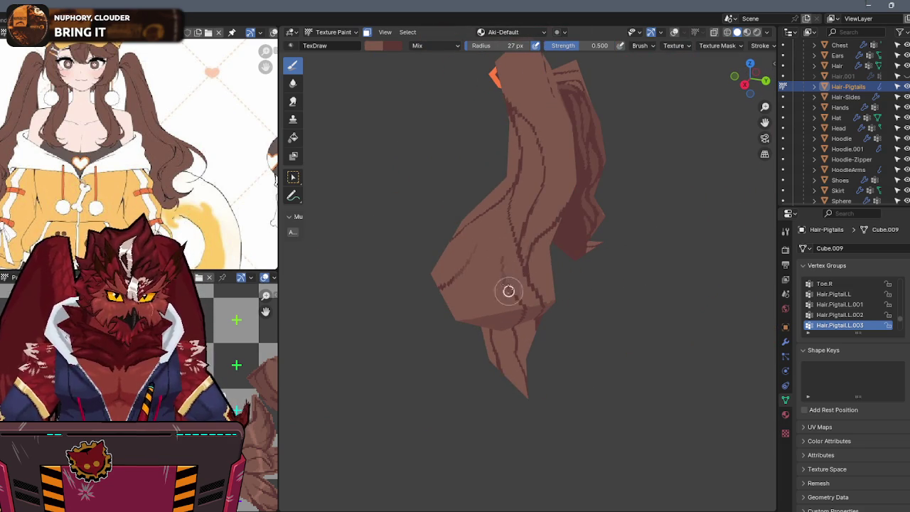
Step: Orbit and zoom to compare both pigtails' dark strand shading side by side
middle_click_drag(502, 273, 618, 196)
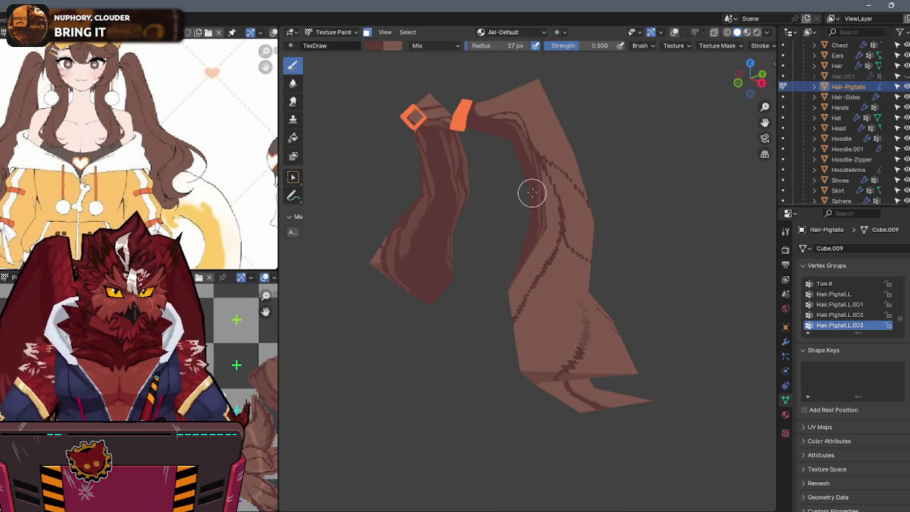
middle_click_drag(536, 188, 502, 219)
scroll(501, 220, "up", 4)
mouse_move(576, 183)
middle_mouse_down()
mouse_move(635, 168)
mouse_move(554, 166)
mouse_move(528, 213)
mouse_move(418, 299)
middle_mouse_up()
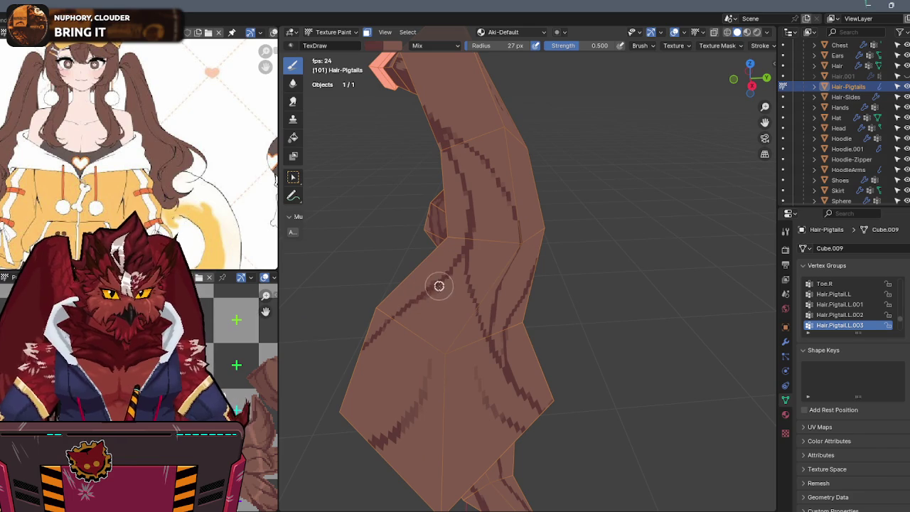
middle_click_drag(452, 274, 439, 261)
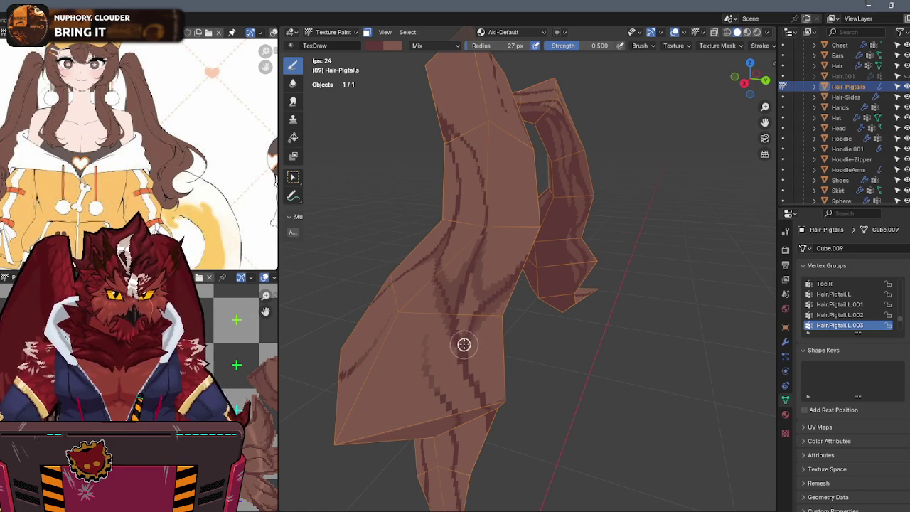
scroll(481, 296, "down", 3)
mouse_move(400, 234)
middle_mouse_down()
mouse_move(554, 274)
mouse_move(520, 281)
middle_mouse_up()
scroll(515, 259, "up", 4)
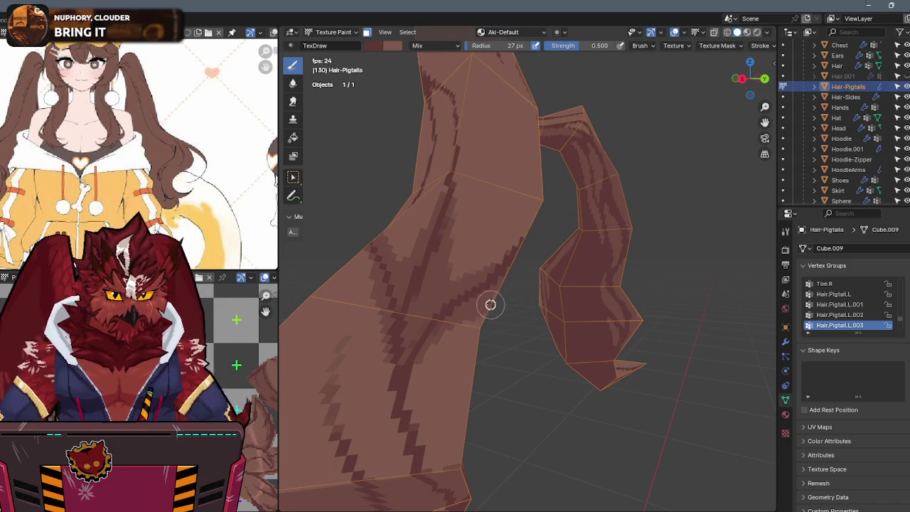
mouse_move(515, 279)
middle_mouse_down()
mouse_move(549, 235)
mouse_move(526, 235)
mouse_move(468, 298)
mouse_move(552, 256)
mouse_move(469, 253)
mouse_move(554, 253)
middle_mouse_up()
scroll(526, 235, "up", 2)
scroll(560, 248, "down", 1)
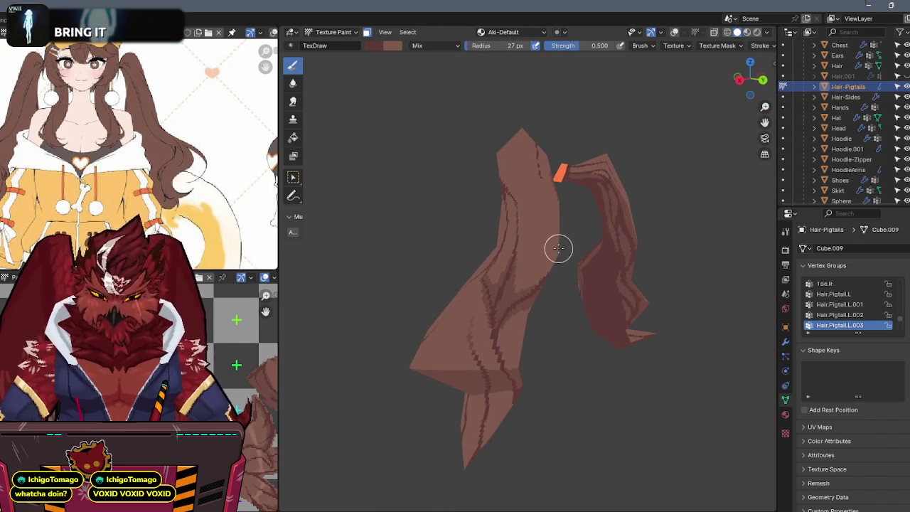
Step: Show the whole character again and orbit toward her back
key("slash")
scroll(582, 199, "up", 2)
scroll(584, 197, "down", 2)
middle_click_drag(585, 197, 487, 199)
scroll(490, 197, "up", 1)
scroll(508, 189, "up", 2)
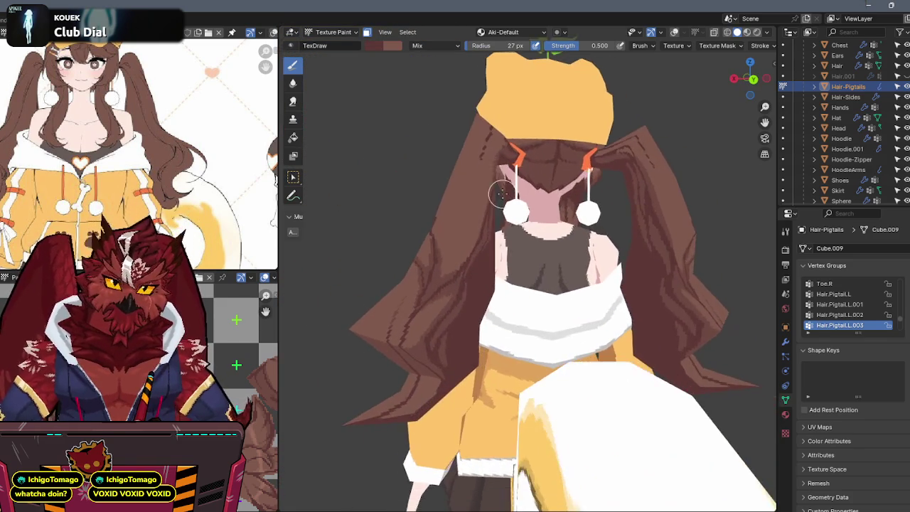
scroll(530, 186, "up", 2)
middle_click_drag(513, 193, 586, 210)
scroll(572, 200, "up", 3)
Step: Orbit close around the pigtail to reach its other side and check the painted strands
mouse_move(616, 73)
middle_mouse_down()
mouse_move(564, 124)
mouse_move(522, 189)
mouse_move(501, 245)
middle_mouse_up()
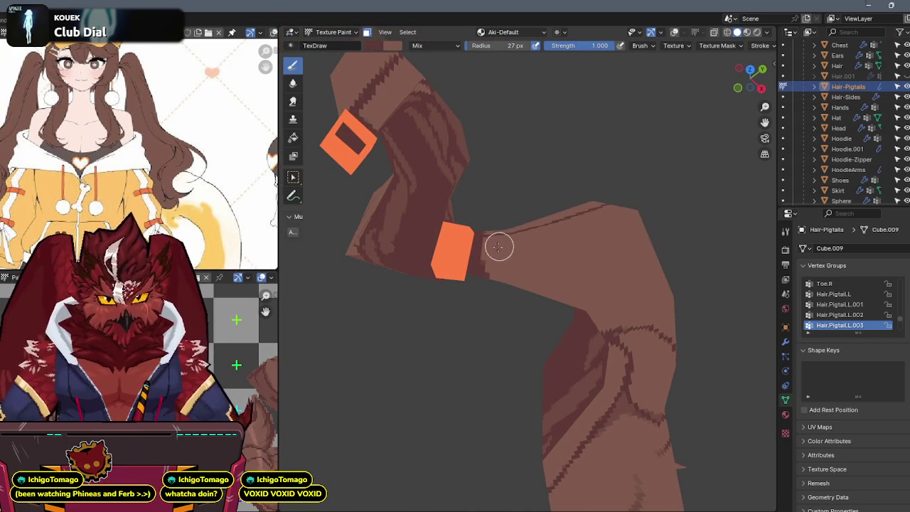
mouse_move(637, 282)
middle_mouse_down()
mouse_move(673, 263)
mouse_move(555, 267)
middle_mouse_up()
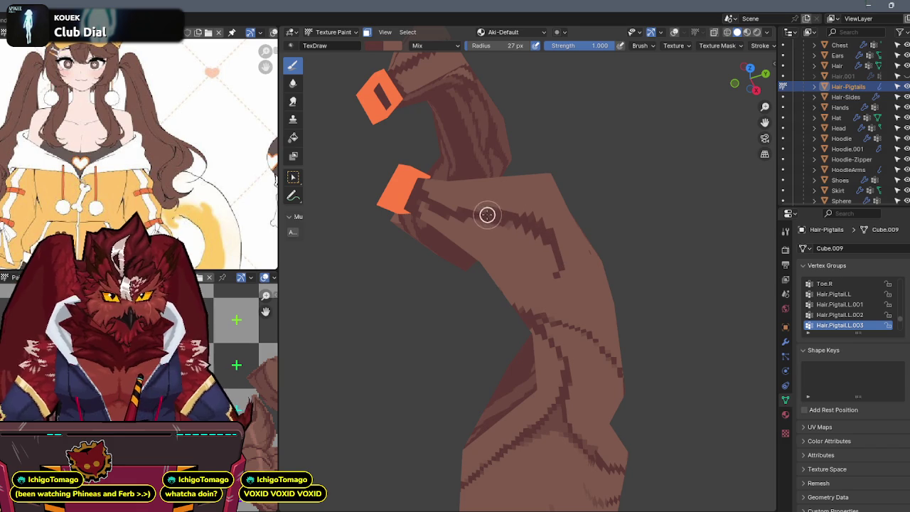
middle_click_drag(473, 215, 594, 32)
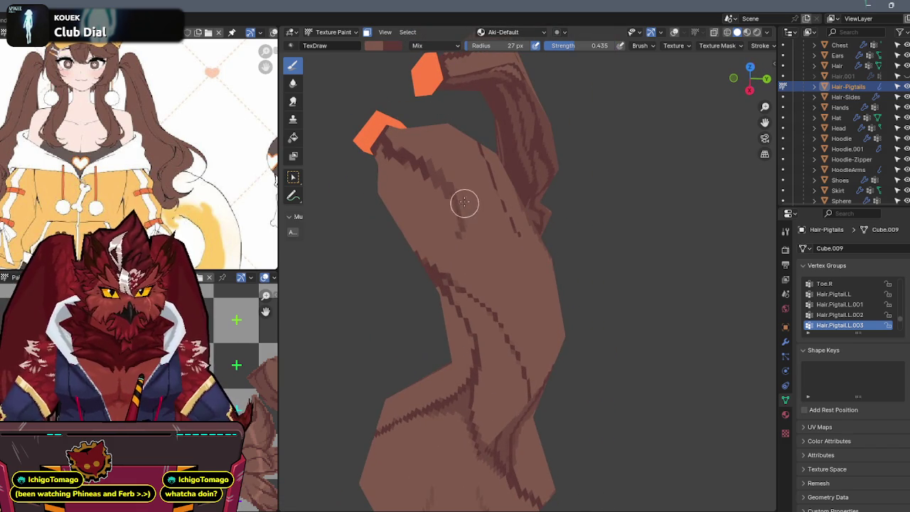
middle_click_drag(460, 234, 439, 192)
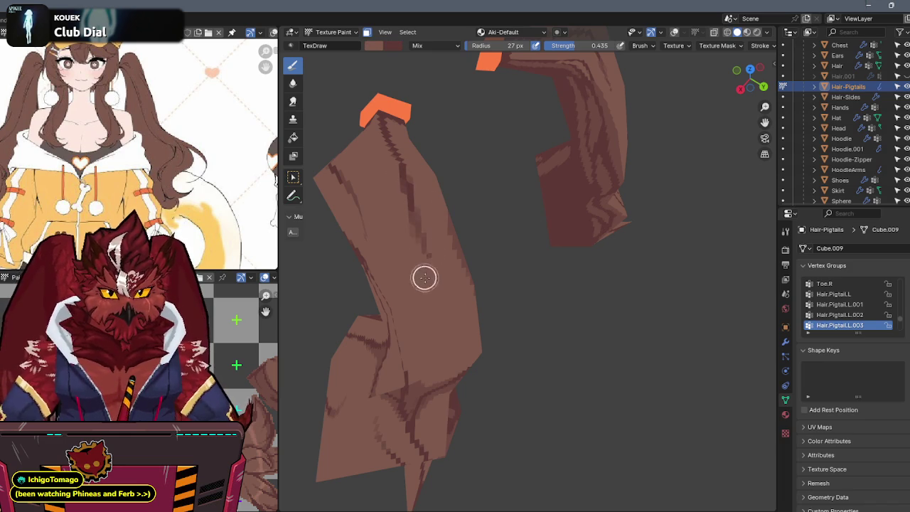
mouse_move(429, 241)
middle_mouse_down()
mouse_move(469, 199)
mouse_move(474, 239)
mouse_move(469, 206)
mouse_move(461, 223)
mouse_move(485, 189)
middle_mouse_up()
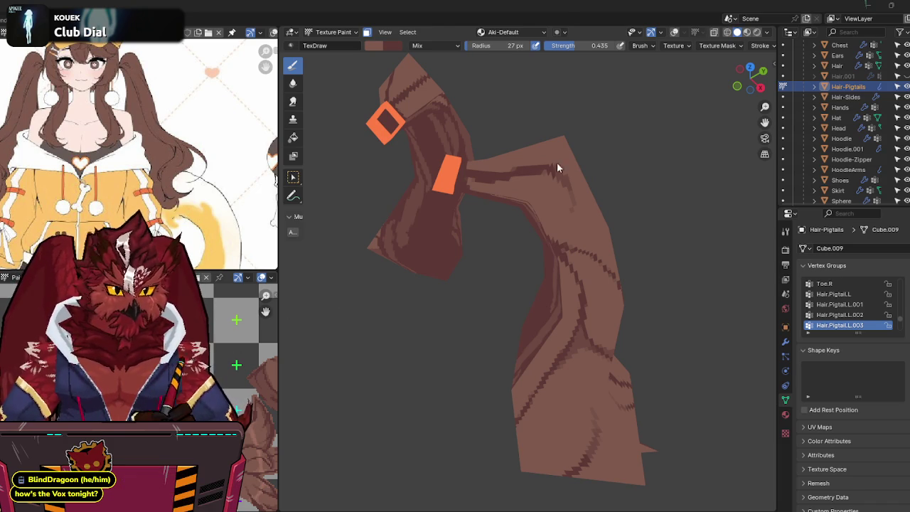
mouse_move(551, 239)
middle_mouse_down()
mouse_move(591, 351)
mouse_move(529, 248)
mouse_move(543, 247)
middle_mouse_up()
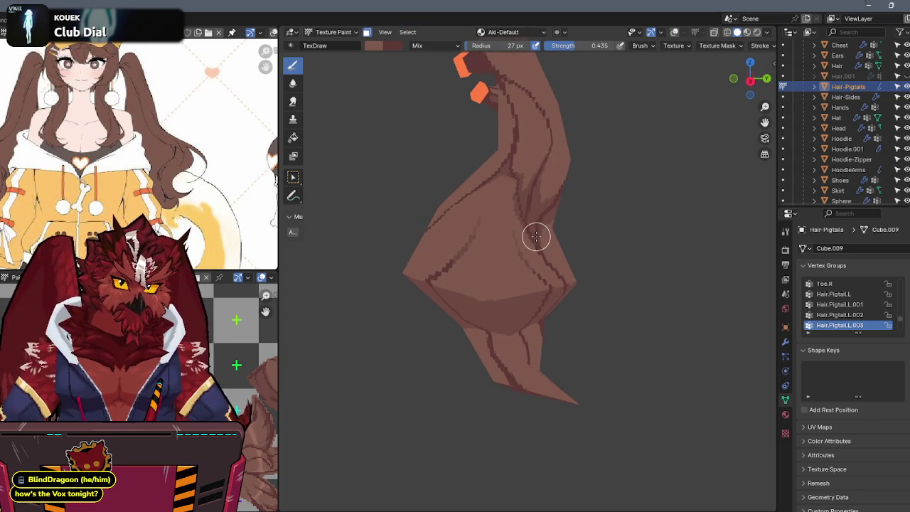
mouse_move(461, 230)
middle_mouse_down()
mouse_move(493, 211)
mouse_move(507, 257)
mouse_move(493, 348)
mouse_move(498, 341)
middle_mouse_up()
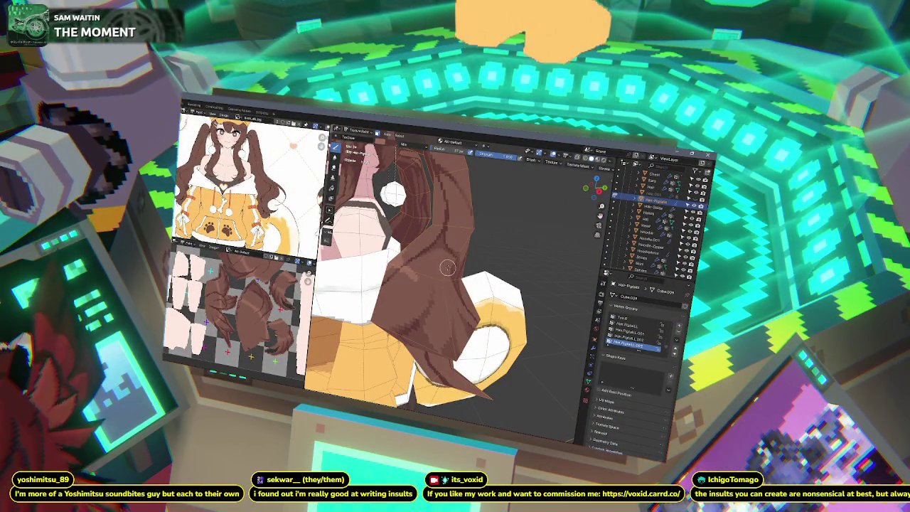
middle_click_drag(447, 266, 417, 270)
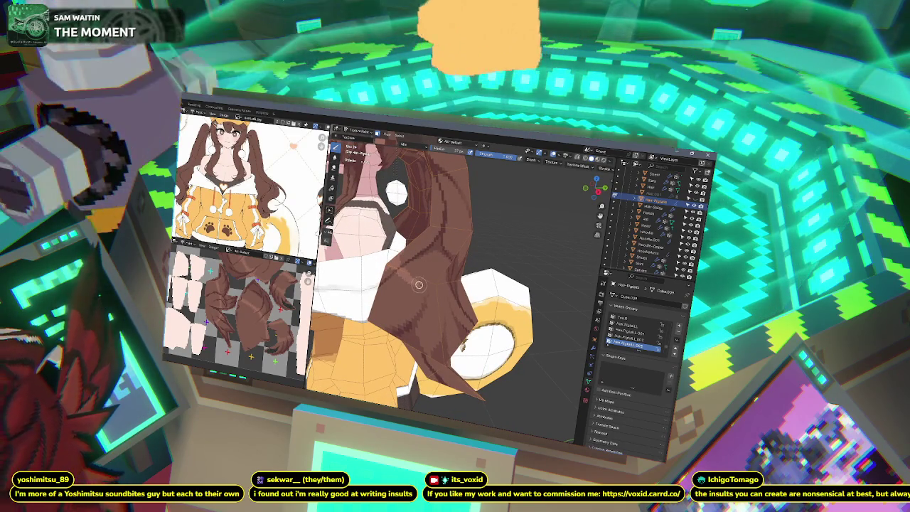
middle_click_drag(419, 285, 419, 272)
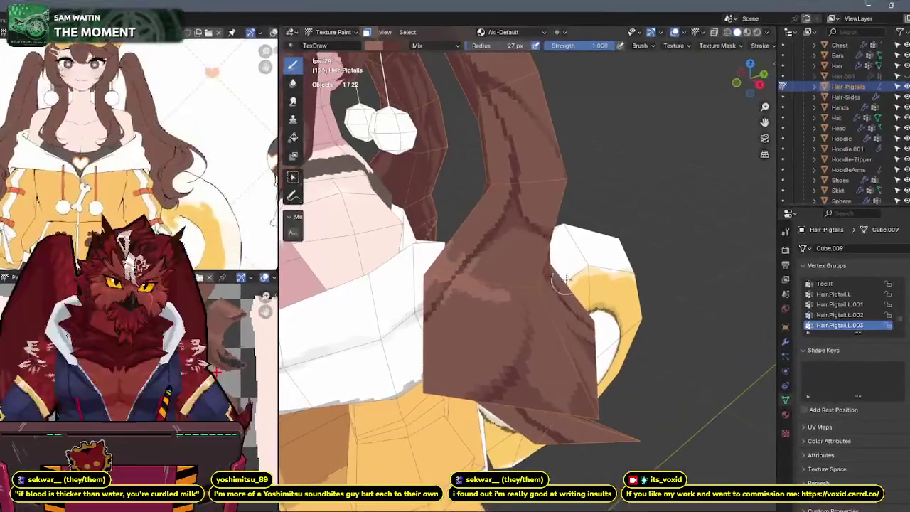
mouse_move(572, 282)
middle_mouse_down()
mouse_move(490, 267)
mouse_move(501, 268)
middle_mouse_up()
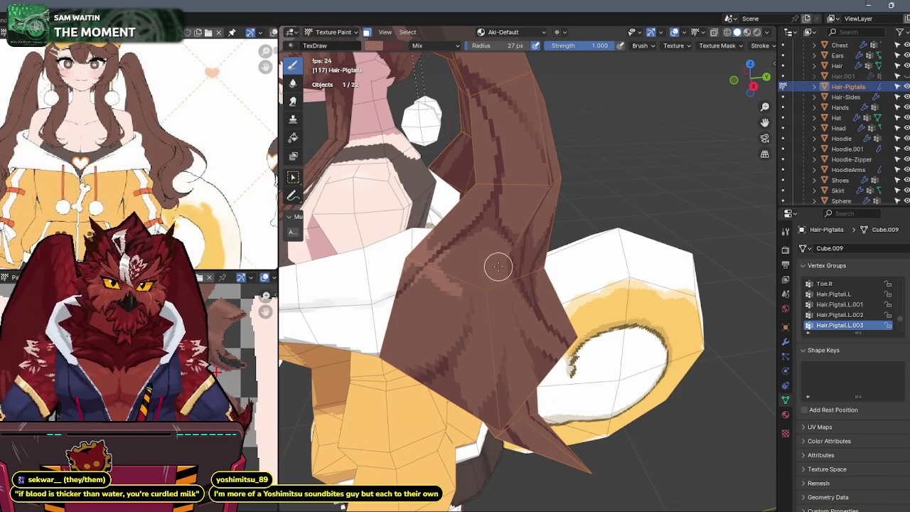
middle_click_drag(498, 261, 455, 276)
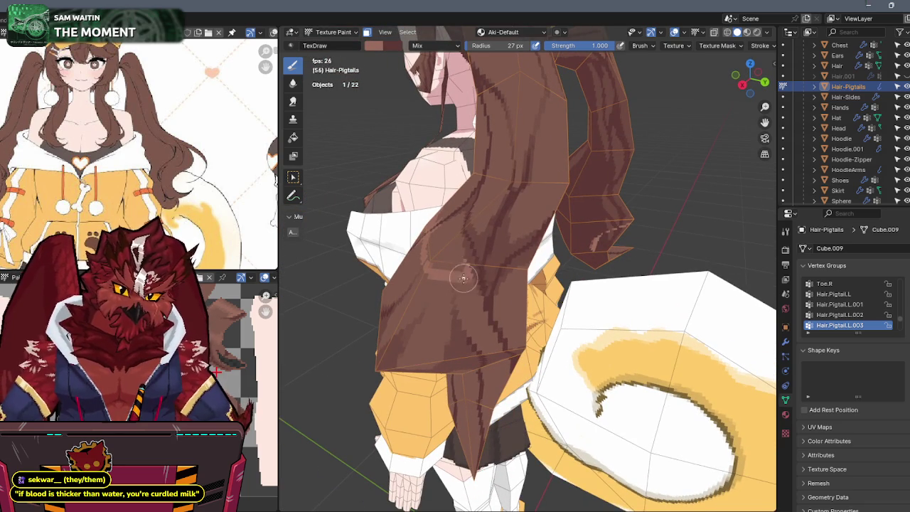
mouse_move(461, 277)
middle_mouse_down()
mouse_move(491, 249)
mouse_move(480, 276)
mouse_move(504, 273)
mouse_move(484, 282)
middle_mouse_up()
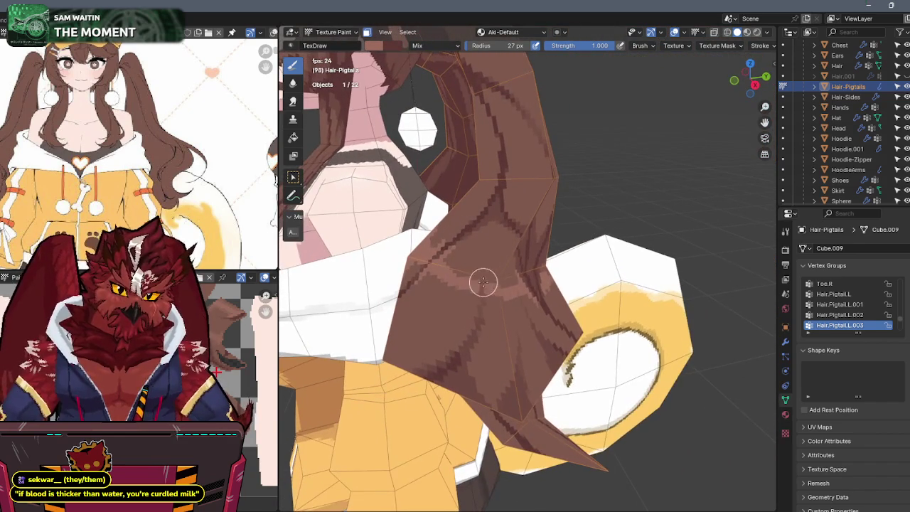
scroll(499, 276, "down", 4)
mouse_move(532, 248)
middle_mouse_down()
mouse_move(536, 221)
mouse_move(589, 231)
middle_mouse_up()
scroll(540, 224, "up", 4)
scroll(540, 225, "down", 5)
key("KP_1")
Step: Frame the pigtail behind the head and set the brush strength to 0.5
scroll(600, 190, "up", 6)
mouse_move(600, 189)
middle_mouse_down()
mouse_move(532, 193)
mouse_move(498, 243)
middle_mouse_up()
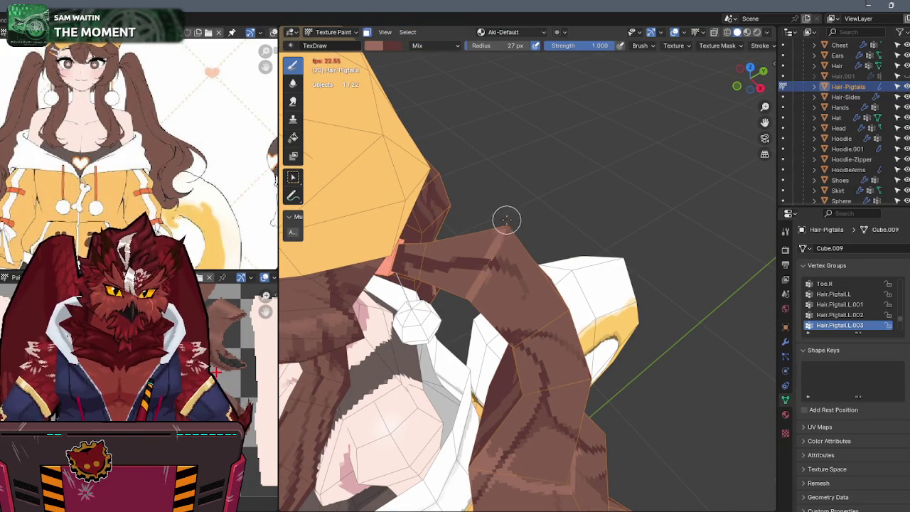
mouse_move(514, 214)
middle_mouse_down()
mouse_move(449, 213)
mouse_move(493, 203)
middle_mouse_up()
scroll(489, 257, "up", 2)
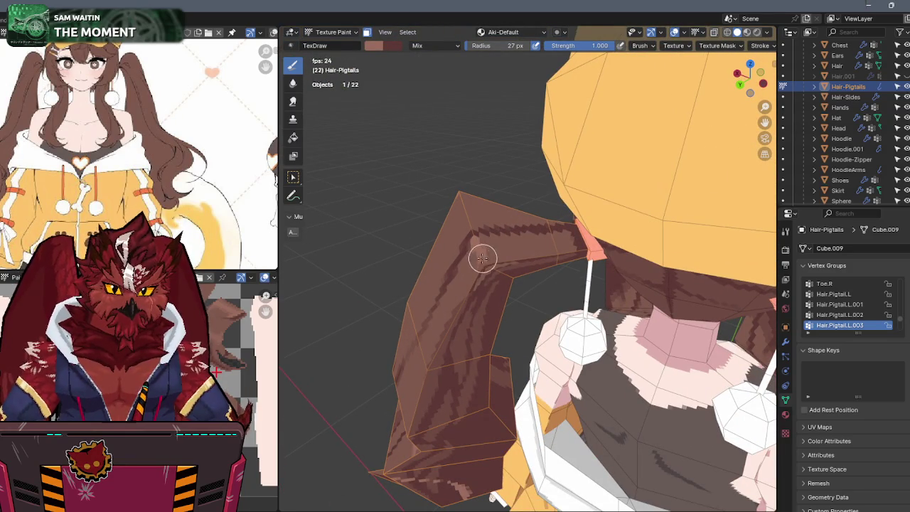
middle_click_drag(497, 258, 455, 220)
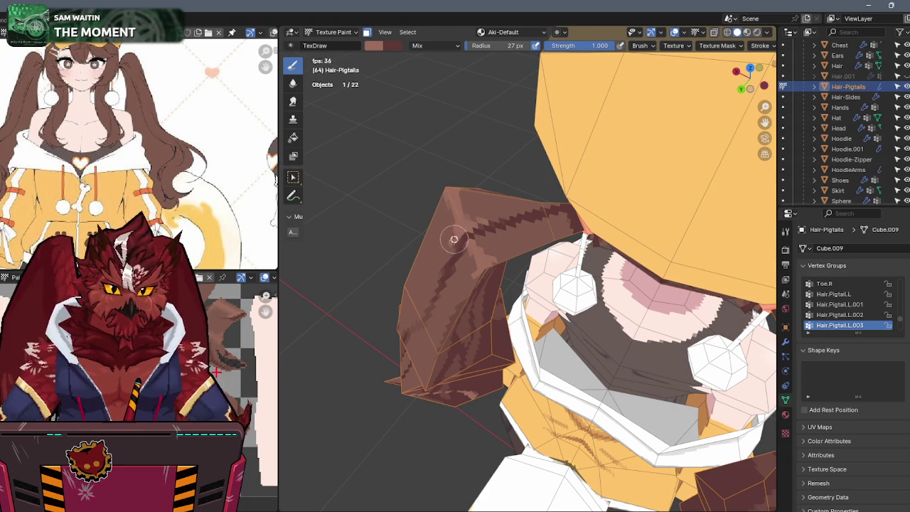
mouse_move(466, 232)
middle_mouse_down()
mouse_move(533, 310)
mouse_move(507, 290)
middle_mouse_up()
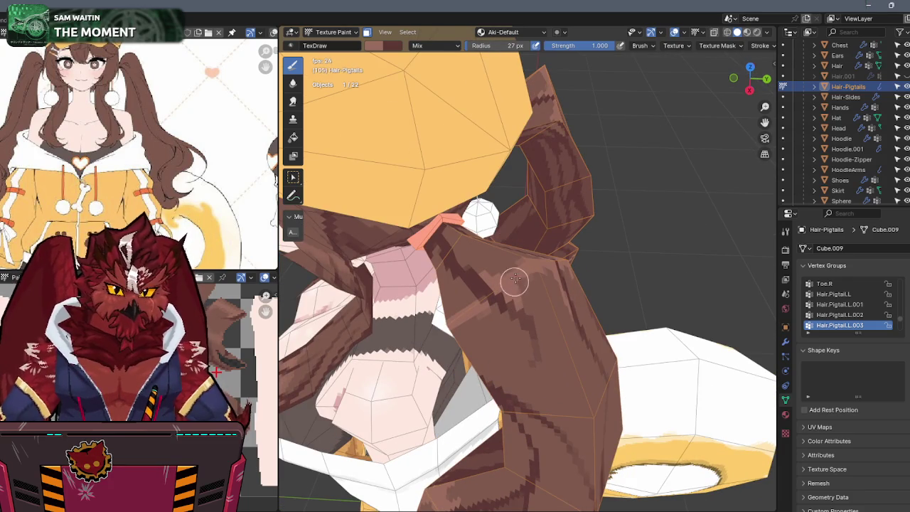
mouse_move(519, 279)
middle_mouse_down()
mouse_move(506, 294)
mouse_move(490, 279)
mouse_move(497, 270)
middle_mouse_up()
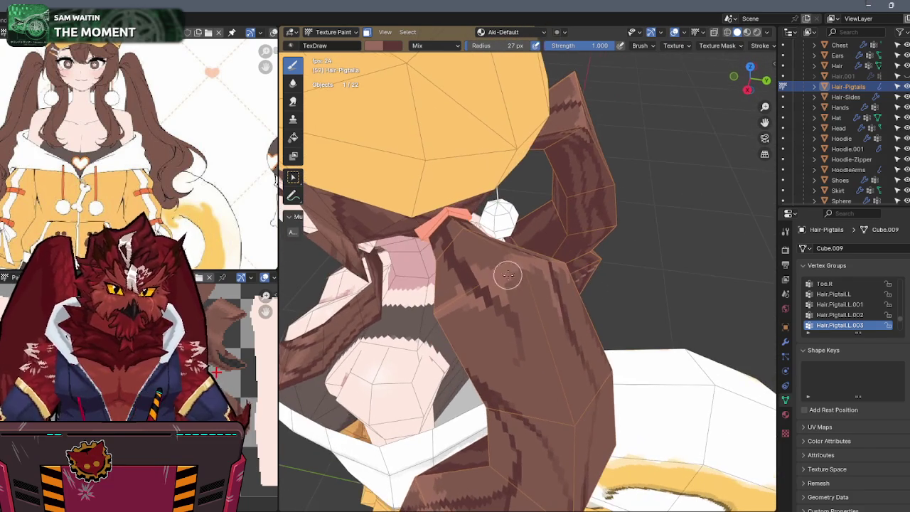
left_click(601, 47)
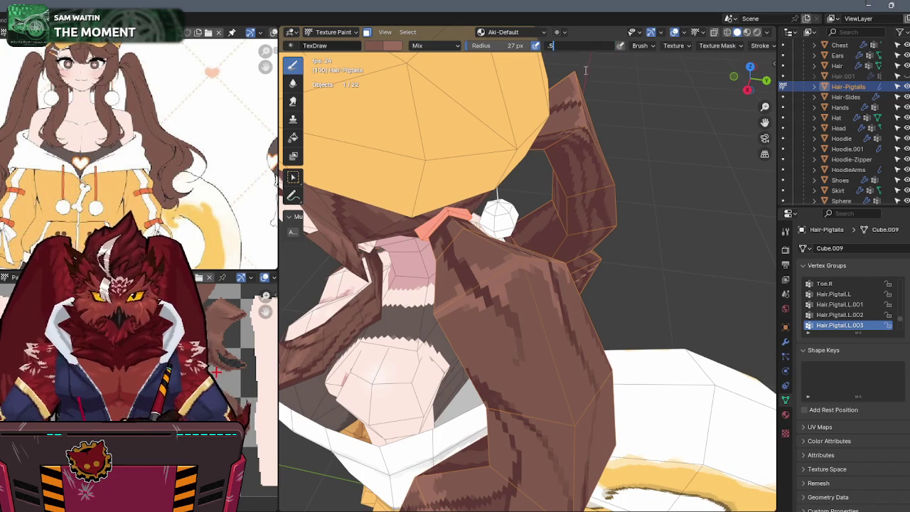
key("Return")
Step: Orbit and zoom around the pigtail to view it from behind and other sides
middle_click_drag(561, 170, 467, 284)
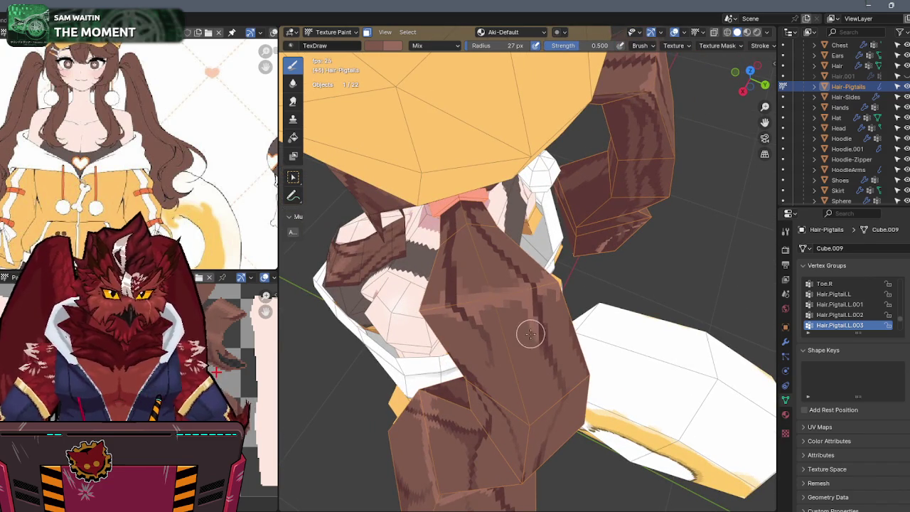
mouse_move(570, 264)
middle_mouse_down()
mouse_move(493, 253)
mouse_move(500, 241)
middle_mouse_up()
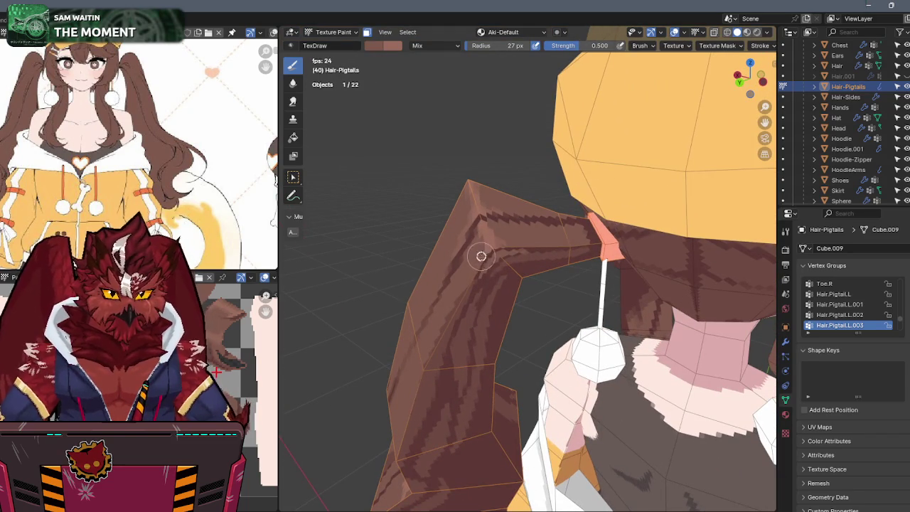
middle_click_drag(494, 234, 532, 255)
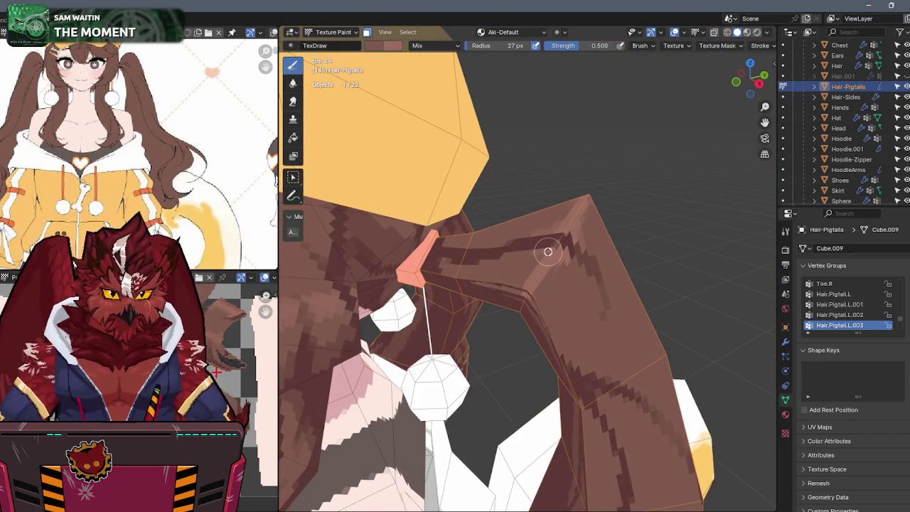
middle_click_drag(539, 254, 572, 228)
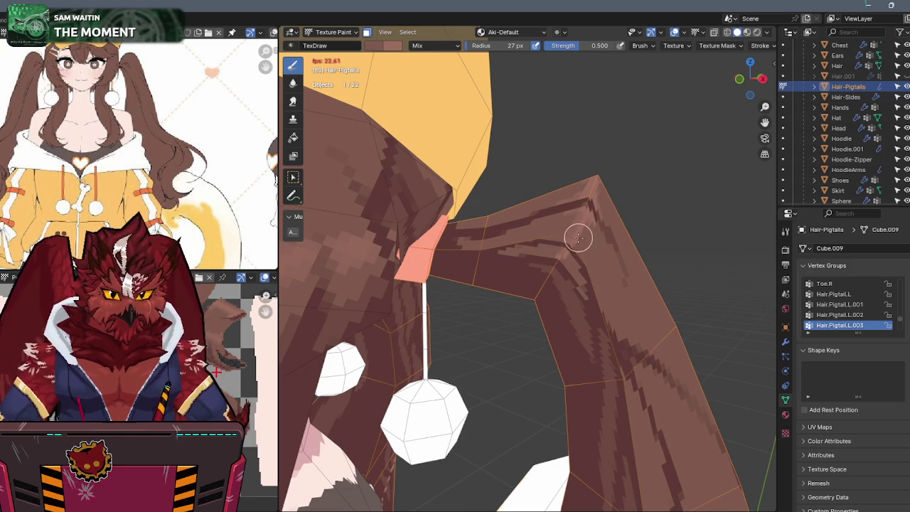
mouse_move(610, 205)
middle_mouse_down()
mouse_move(578, 220)
mouse_move(549, 254)
middle_mouse_up()
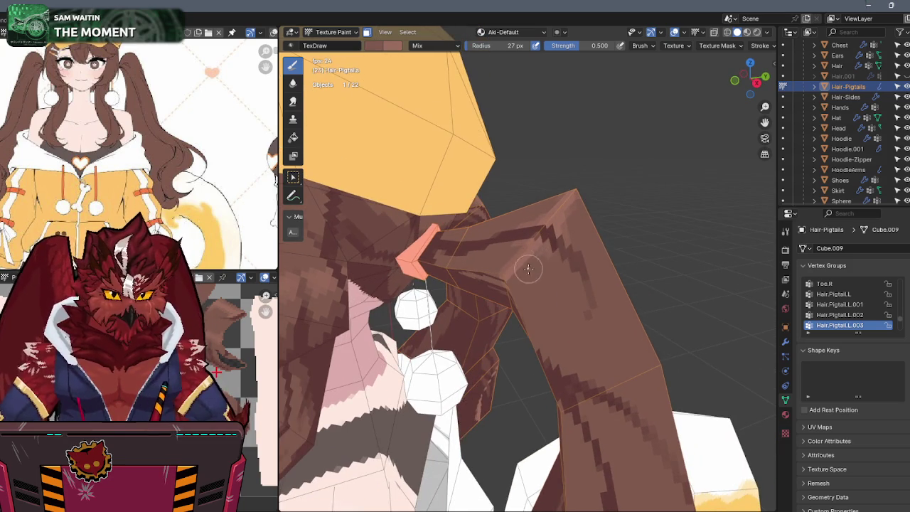
scroll(529, 263, "down", 2)
scroll(537, 264, "down", 2)
scroll(541, 265, "down", 2)
mouse_move(542, 266)
middle_mouse_down()
mouse_move(538, 224)
mouse_move(544, 278)
mouse_move(492, 255)
mouse_move(429, 244)
middle_mouse_up()
scroll(538, 223, "up", 2)
scroll(589, 243, "up", 2)
scroll(526, 247, "up", 2)
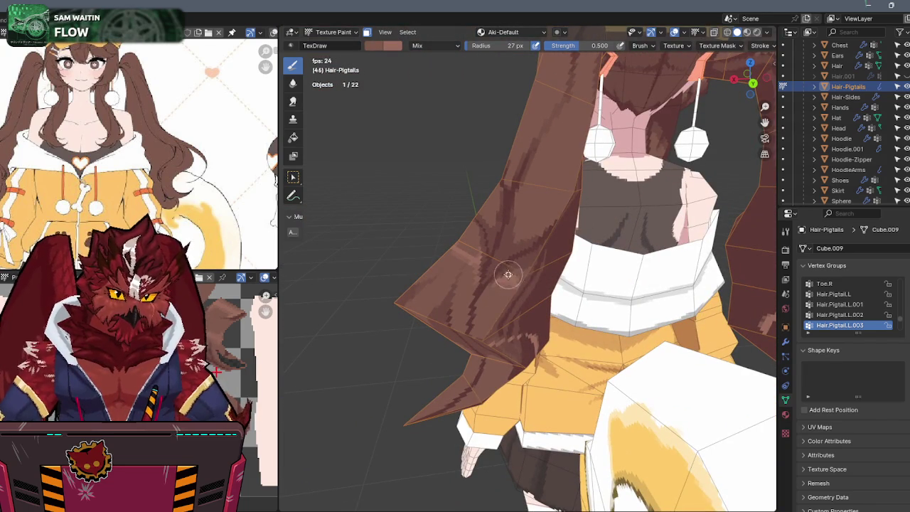
Step: Switch from Texture Paint back to Object Mode
mouse_move(567, 260)
middle_mouse_down()
mouse_move(601, 262)
mouse_move(585, 268)
middle_mouse_up()
scroll(601, 262, "up", 5)
scroll(603, 250, "down", 5)
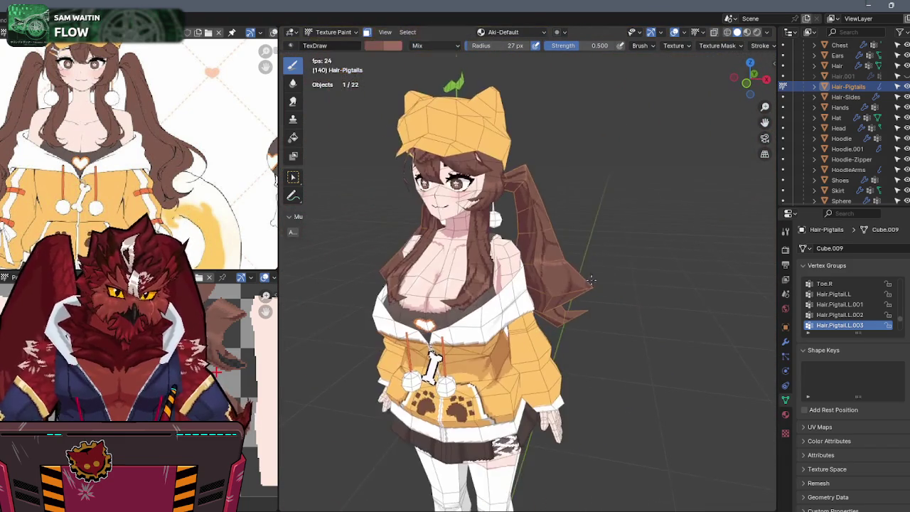
key("ctrl+Tab")
left_click(588, 238)
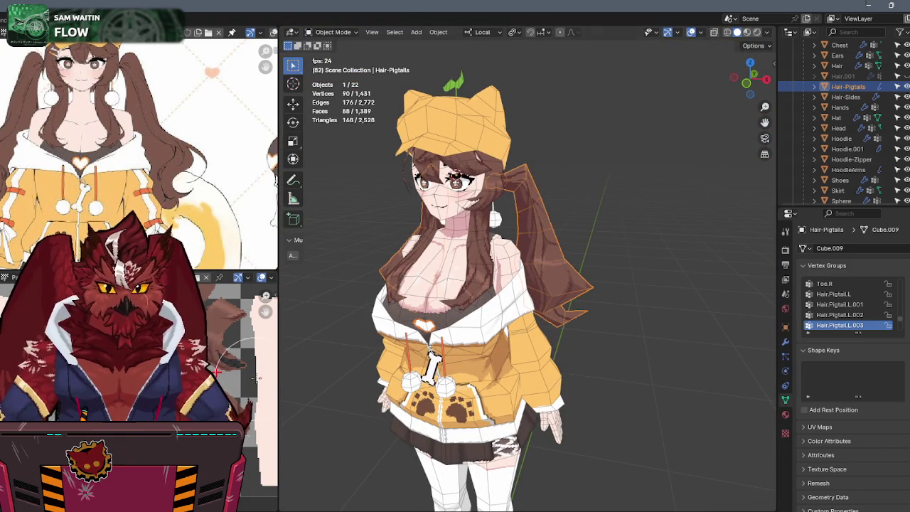
Step: Orbit to a rear three-quarter view and select the HoodieArms sleeve mesh
mouse_move(579, 359)
middle_mouse_down()
mouse_move(578, 323)
mouse_move(608, 332)
middle_mouse_up()
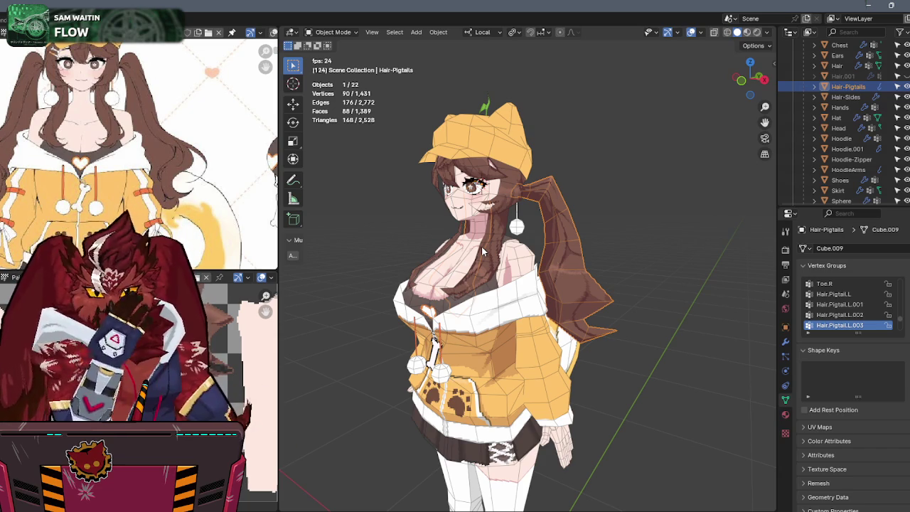
mouse_move(481, 246)
middle_mouse_down()
mouse_move(490, 307)
mouse_move(539, 275)
mouse_move(630, 271)
mouse_move(631, 241)
mouse_move(562, 293)
middle_mouse_up()
left_click(563, 297)
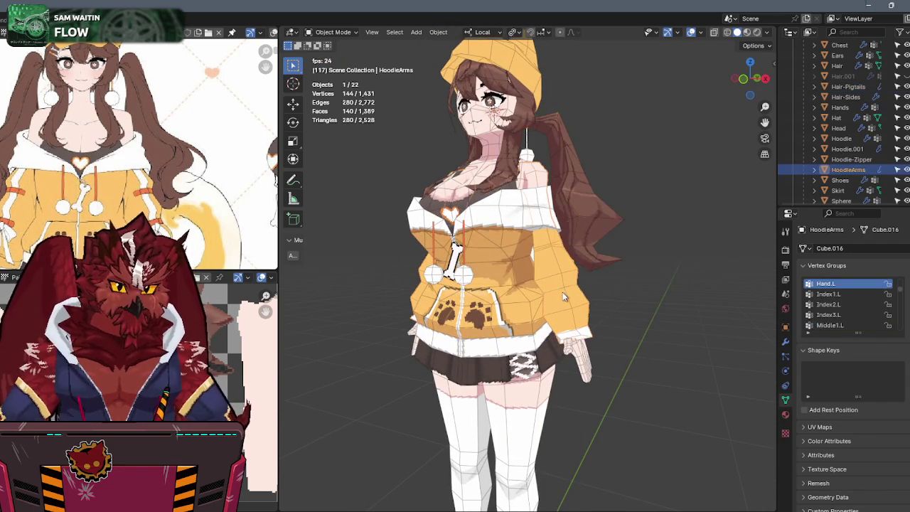
Step: Put HoodieArms in Texture Paint, raise brush strength to 1.0 and sample the lighter sleeve orange
key("ctrl+Tab")
left_click(628, 251)
mouse_move(628, 252)
middle_mouse_down()
mouse_move(502, 226)
mouse_move(562, 230)
mouse_move(560, 219)
middle_mouse_up()
key("alt+q")
key("alt+q")
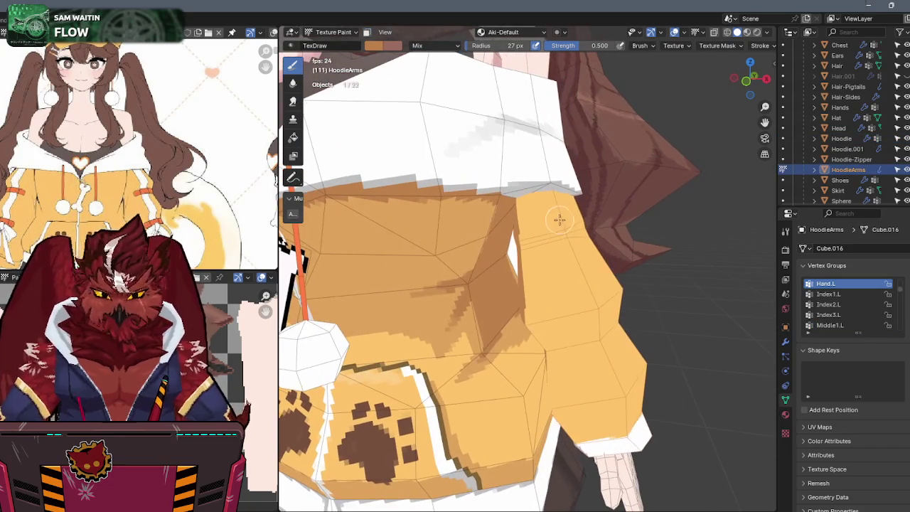
mouse_move(599, 46)
left_mouse_down()
mouse_move(615, 47)
mouse_move(636, 100)
left_mouse_up()
key("s")
mouse_move(547, 264)
middle_mouse_down()
mouse_move(538, 280)
mouse_move(529, 218)
middle_mouse_up()
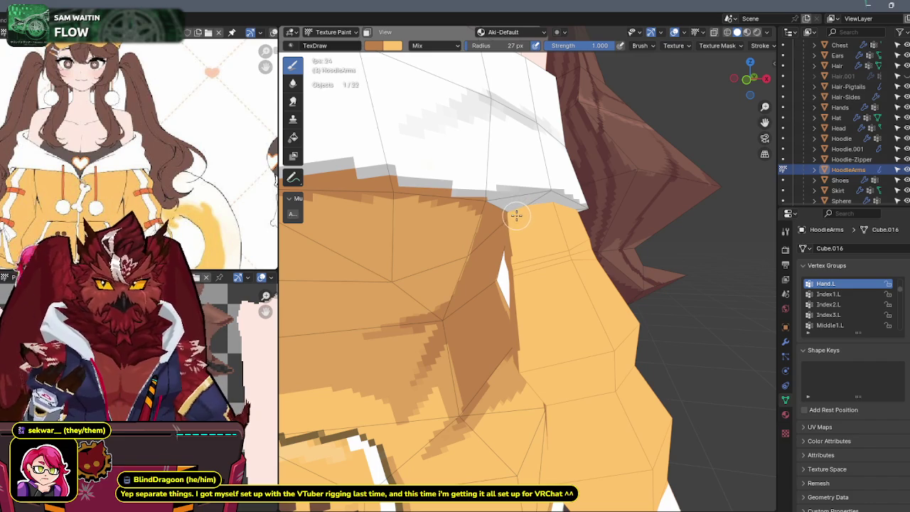
Step: Isolate the HoodieArms sleeves in Local View
mouse_move(524, 206)
middle_mouse_down()
mouse_move(539, 212)
mouse_move(500, 219)
middle_mouse_up()
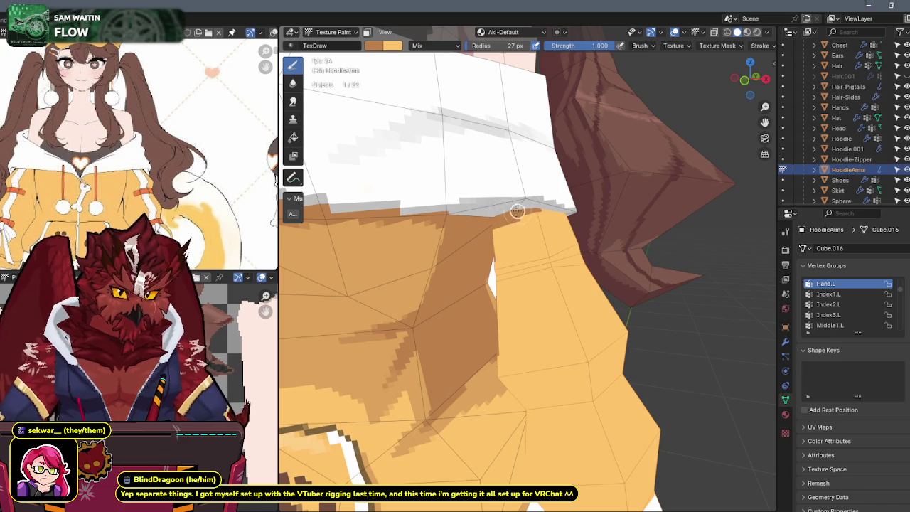
mouse_move(558, 210)
middle_mouse_down()
mouse_move(492, 213)
mouse_move(544, 205)
middle_mouse_up()
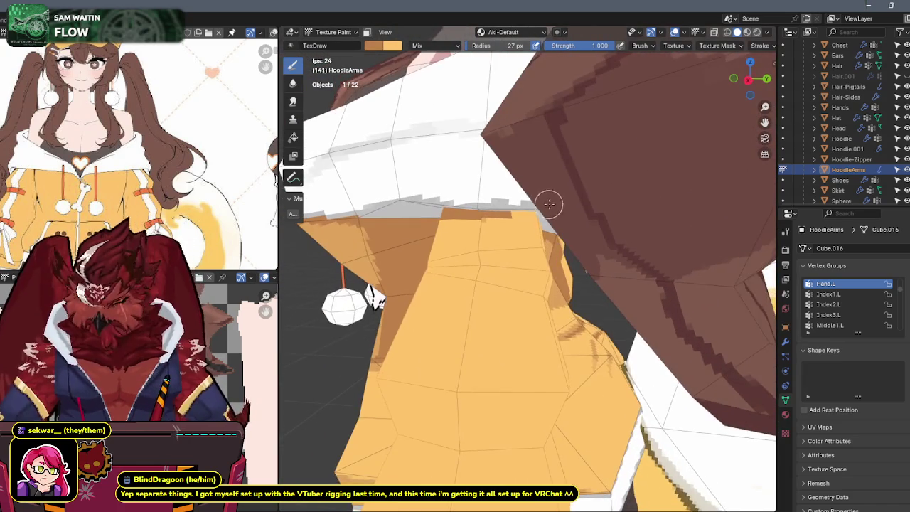
key("KP_Divide")
key("KP_Divide")
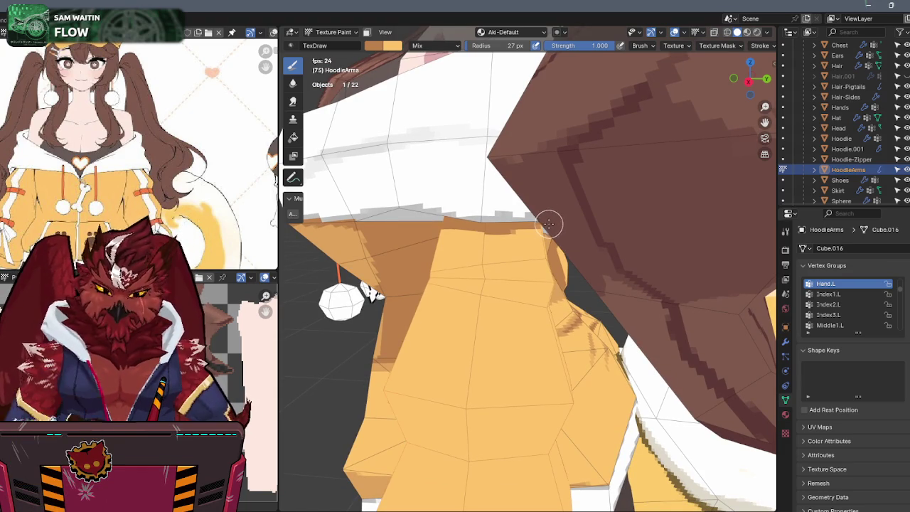
key("KP_Divide")
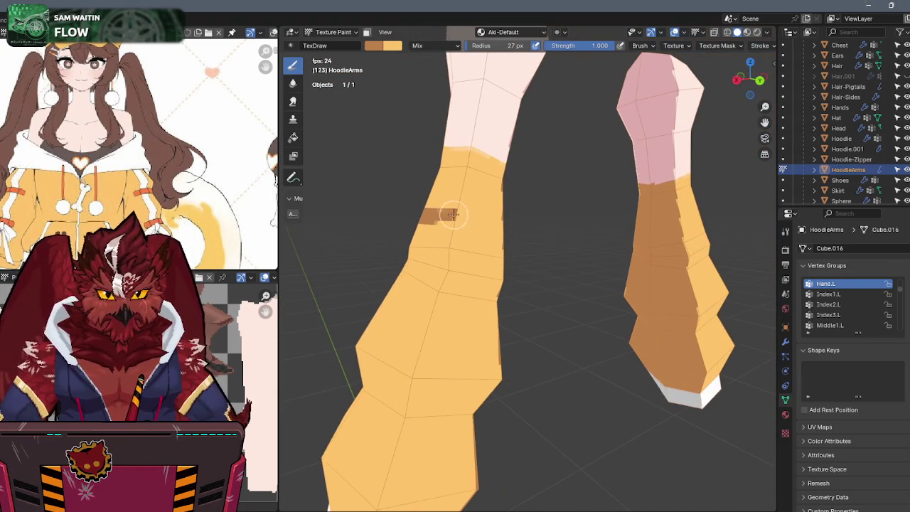
Step: Paint a brown band around the sleeve and shade above it up to the cuff top
left_click_drag(463, 215, 441, 203)
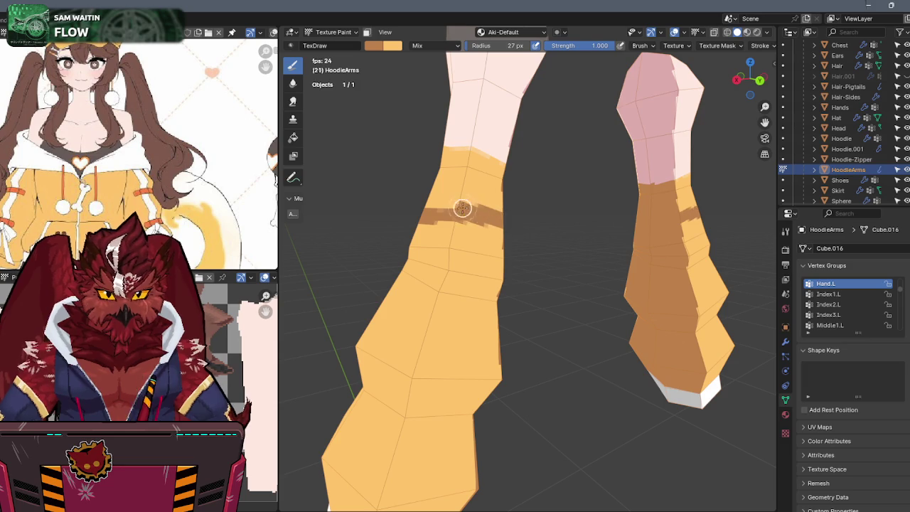
mouse_move(441, 204)
middle_mouse_down()
mouse_move(517, 195)
mouse_move(583, 217)
middle_mouse_up()
left_click_drag(575, 231, 589, 199)
mouse_move(589, 199)
middle_mouse_down()
mouse_move(599, 185)
mouse_move(572, 170)
middle_mouse_up()
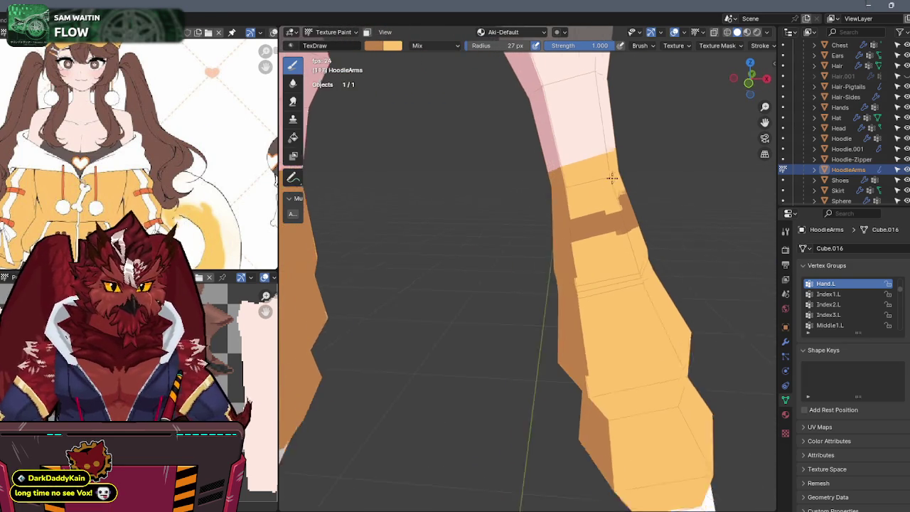
left_click_drag(573, 171, 610, 157)
middle_click_drag(610, 157, 579, 182)
left_click_drag(580, 182, 599, 225)
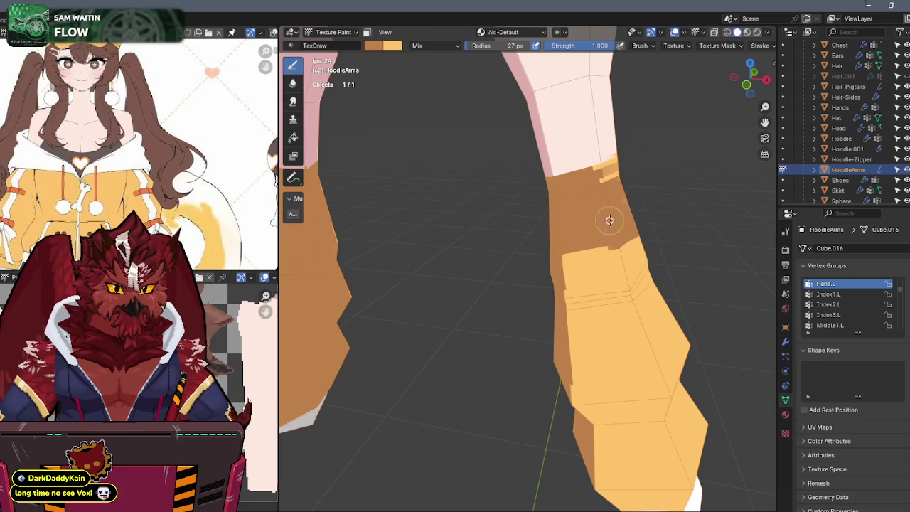
middle_click_drag(599, 225, 581, 210)
Step: Brush more brown shading across the top of the cuff, then exit Local View
left_click_drag(531, 199, 551, 201)
mouse_move(552, 200)
middle_mouse_down()
mouse_move(562, 190)
mouse_move(513, 186)
middle_mouse_up()
left_click_drag(513, 186, 439, 175)
middle_click_drag(439, 176, 492, 194)
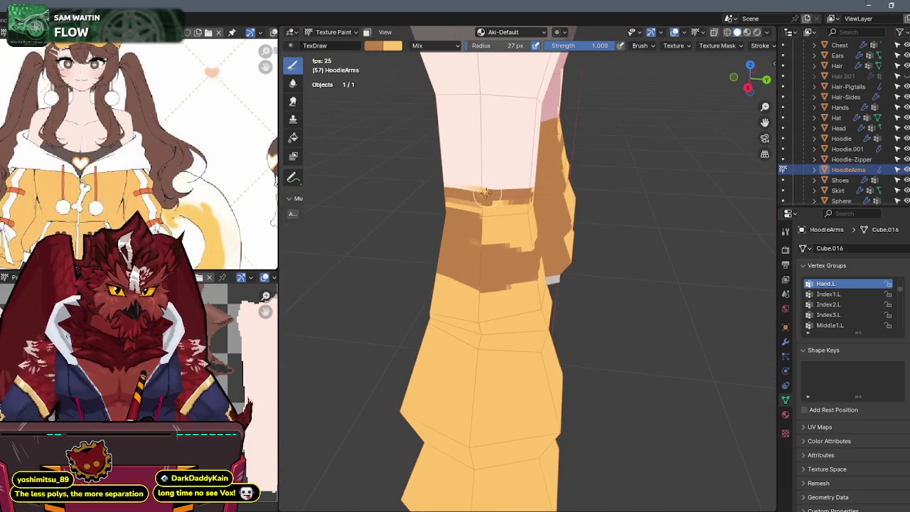
mouse_move(480, 198)
left_mouse_down()
mouse_move(441, 196)
mouse_move(497, 213)
mouse_move(479, 248)
left_mouse_up()
mouse_move(479, 248)
middle_mouse_down()
mouse_move(502, 206)
mouse_move(480, 203)
mouse_move(477, 187)
mouse_move(508, 183)
middle_mouse_up()
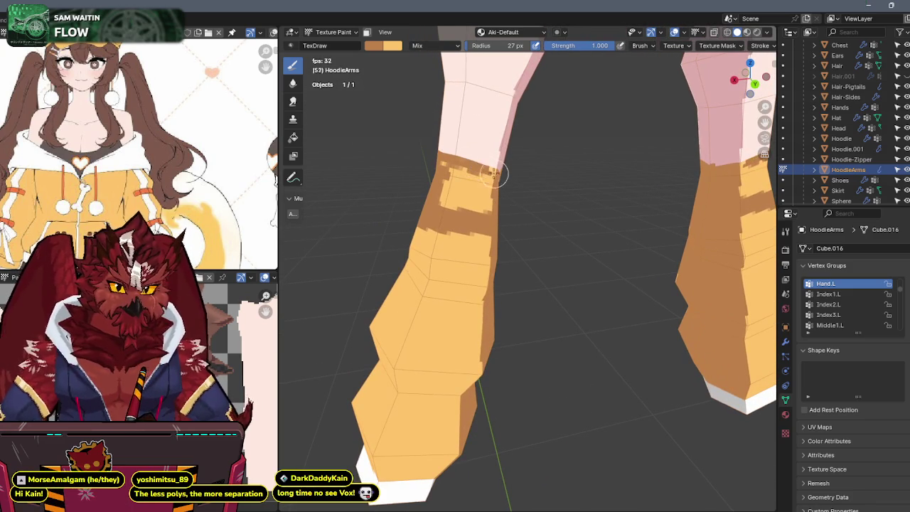
mouse_move(450, 168)
left_mouse_down()
mouse_move(481, 178)
mouse_move(514, 209)
left_mouse_up()
mouse_move(514, 209)
middle_mouse_down()
mouse_move(611, 201)
mouse_move(571, 179)
mouse_move(576, 192)
mouse_move(548, 190)
mouse_move(552, 171)
mouse_move(536, 182)
mouse_move(547, 163)
mouse_move(554, 169)
middle_mouse_up()
key("KP_Divide")
Step: Orbit the sleeves while toggling Local View, ending on the full model zoomed onto the upper arm
key("KP_Divide")
middle_click_drag(581, 208, 635, 199)
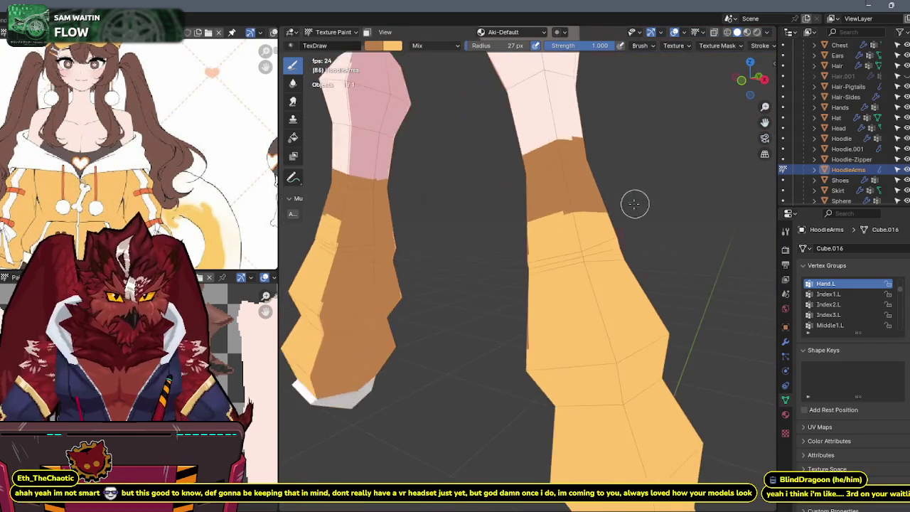
key("KP_Divide")
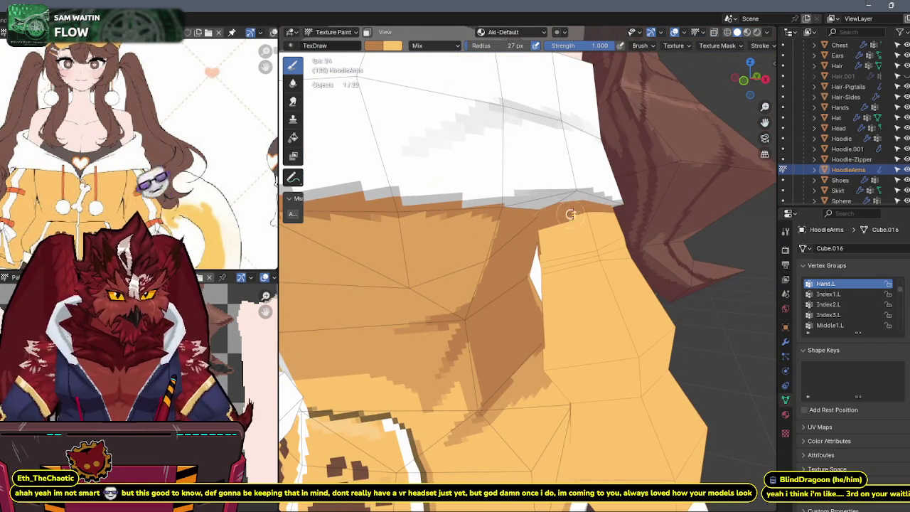
middle_click_drag(547, 218, 365, 290)
key("KP_Divide")
mouse_move(463, 201)
middle_mouse_down()
mouse_move(447, 211)
mouse_move(530, 211)
mouse_move(511, 212)
middle_mouse_up()
key("KP_Divide")
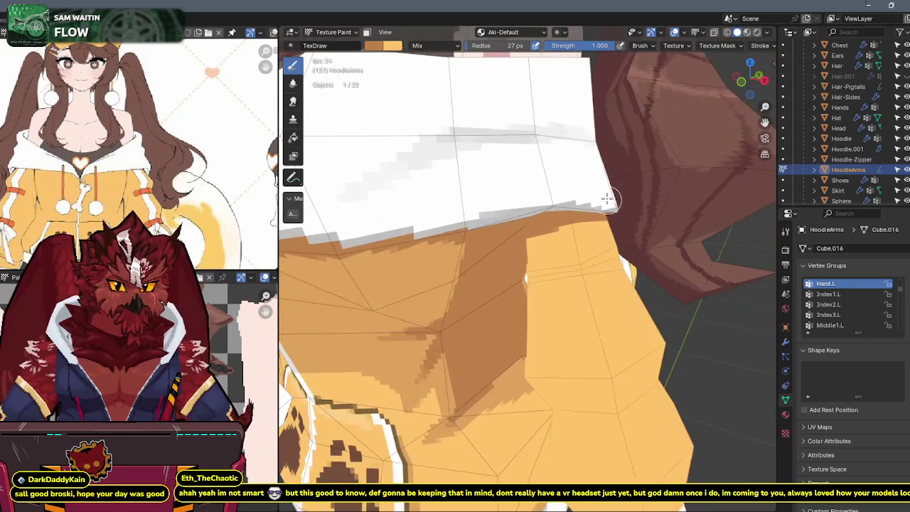
scroll(596, 226, "up", 3)
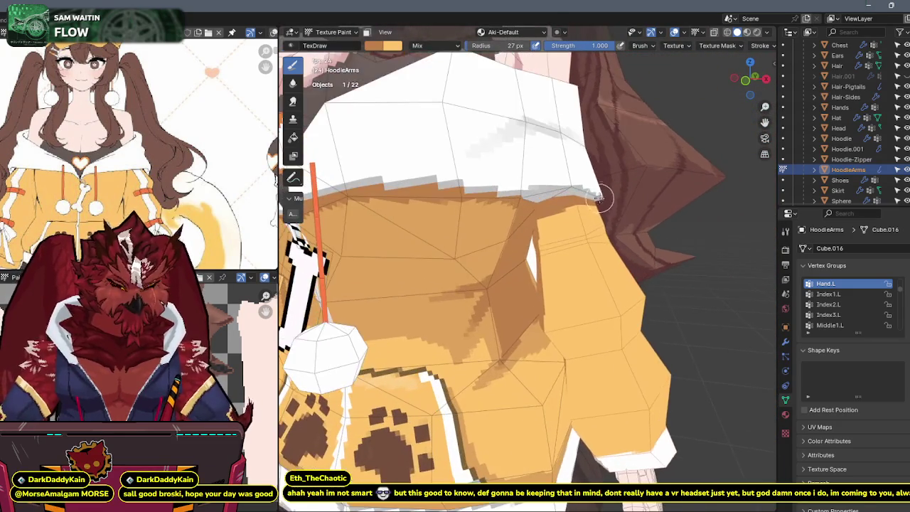
scroll(590, 220, "up", 2)
scroll(584, 214, "up", 2)
scroll(579, 211, "up", 2)
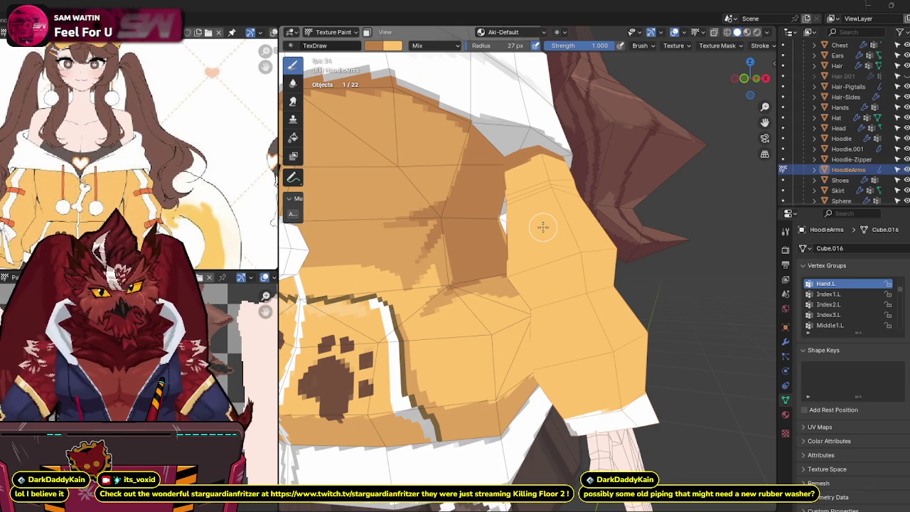
Step: Snap to the front view and paint a bright orange streak across the yellow sleeve
mouse_move(617, 225)
middle_mouse_down()
mouse_move(662, 212)
mouse_move(501, 260)
middle_mouse_up()
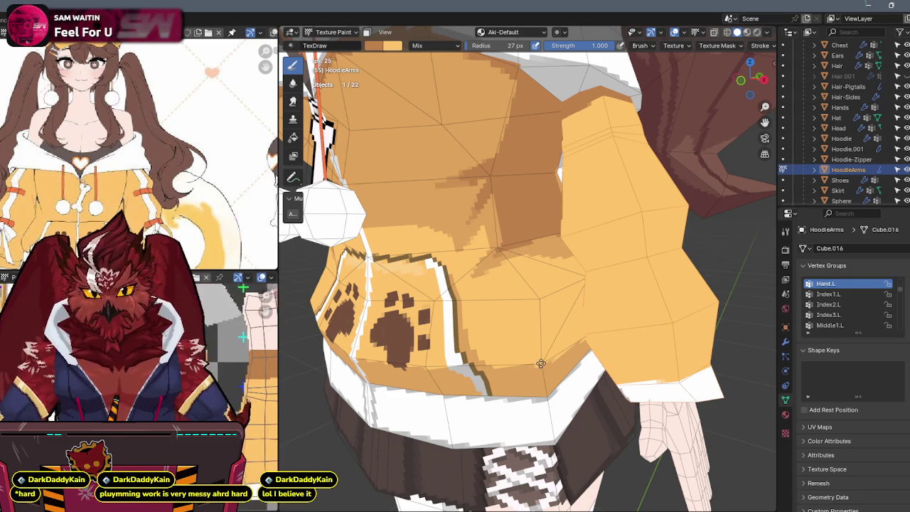
middle_click_drag(557, 265, 557, 263)
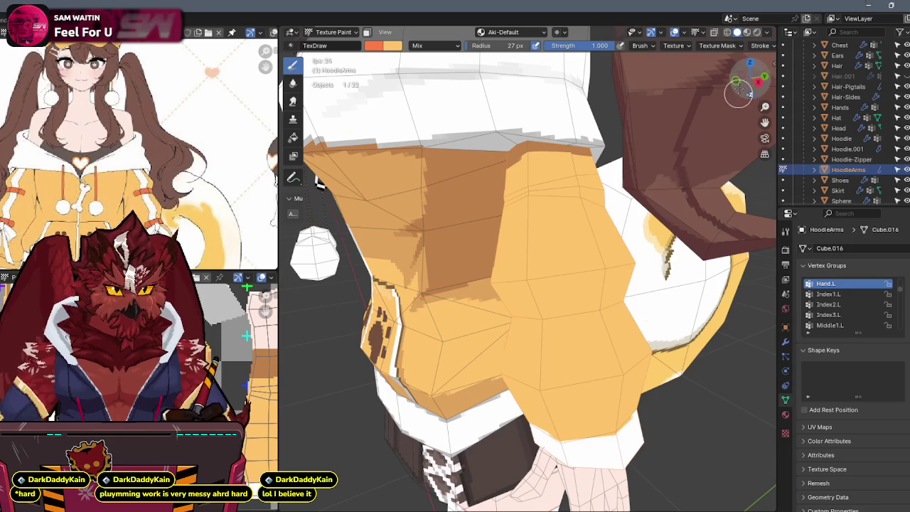
left_click(736, 82)
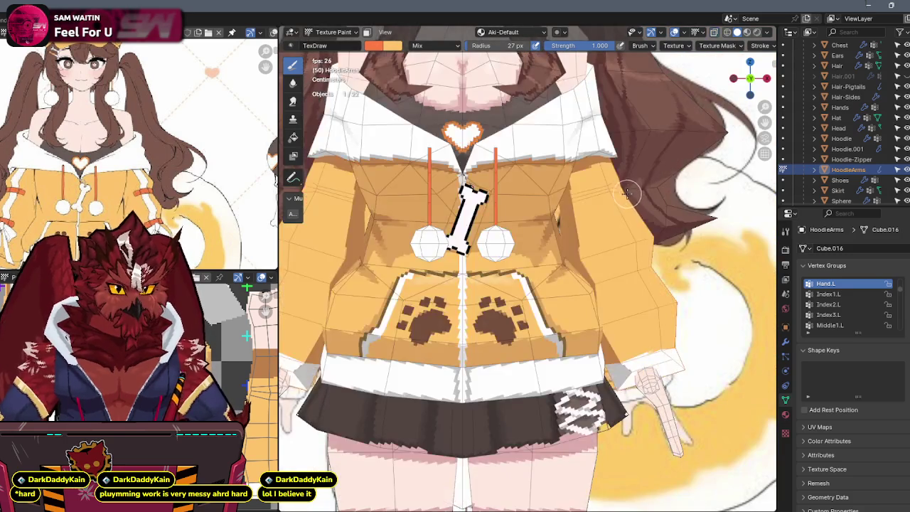
middle_click_drag(609, 201, 561, 217)
left_click_drag(543, 234, 577, 229)
middle_click_drag(577, 230, 540, 235)
left_click_drag(490, 238, 533, 235)
mouse_move(533, 235)
middle_mouse_down()
mouse_move(571, 234)
mouse_move(531, 232)
middle_mouse_up()
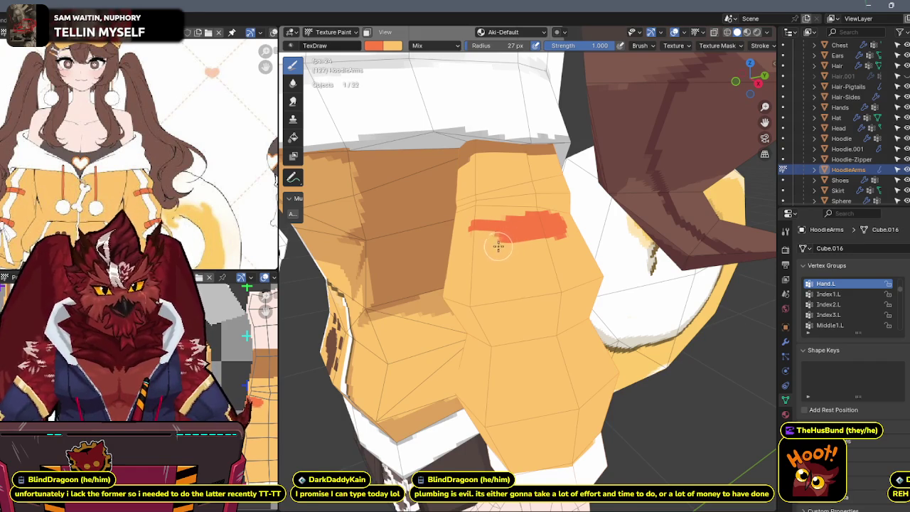
Step: Swap paint colours and touch up the orange sleeve stripe into a wider, even band
middle_click_drag(475, 228, 526, 229)
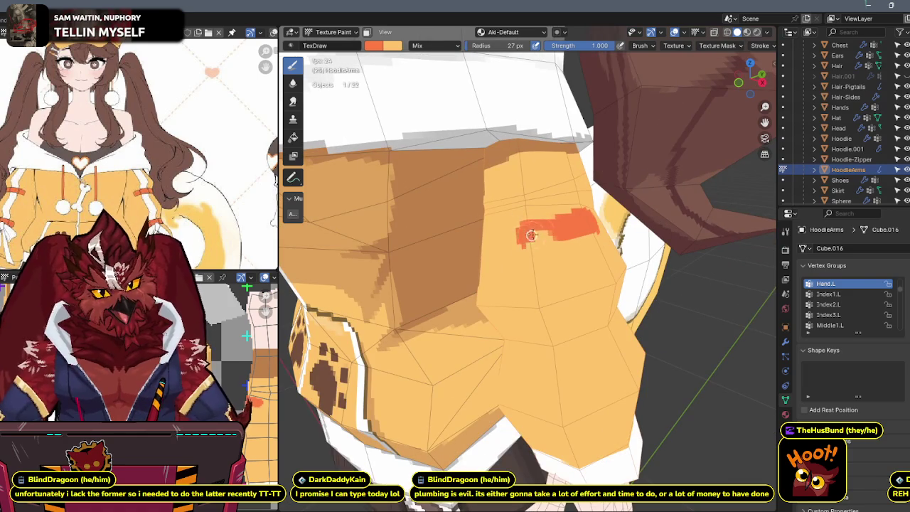
mouse_move(560, 230)
middle_mouse_down()
mouse_move(569, 224)
mouse_move(522, 233)
middle_mouse_up()
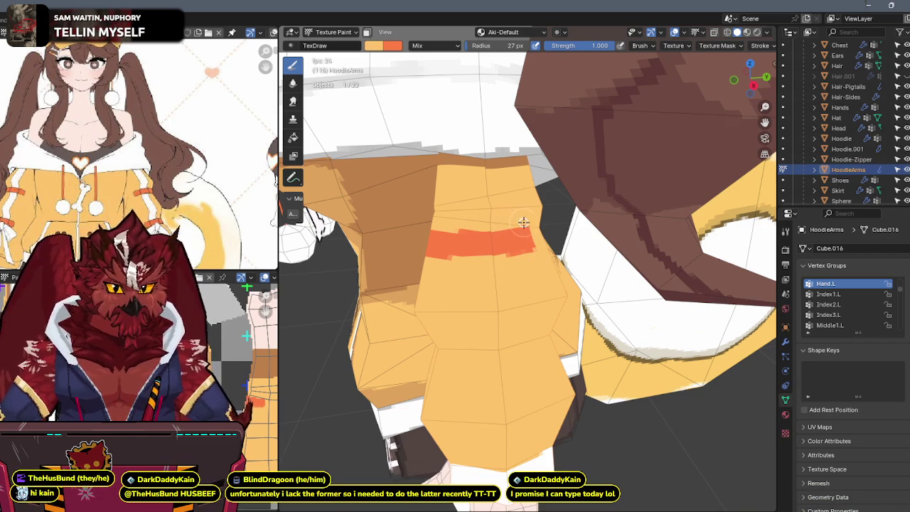
mouse_move(513, 251)
middle_mouse_down()
mouse_move(537, 244)
mouse_move(481, 238)
middle_mouse_up()
key("x")
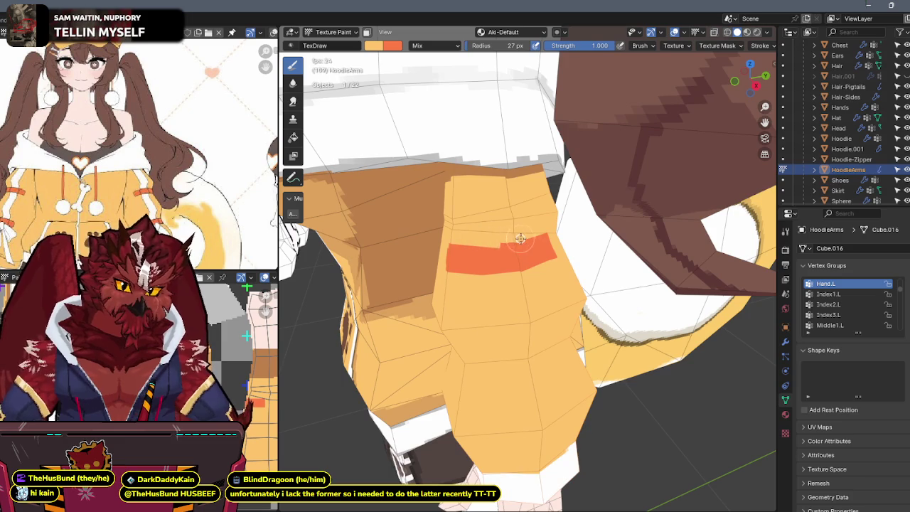
mouse_move(560, 215)
middle_mouse_down()
mouse_move(531, 232)
mouse_move(544, 201)
middle_mouse_up()
left_click_drag(488, 246, 513, 241)
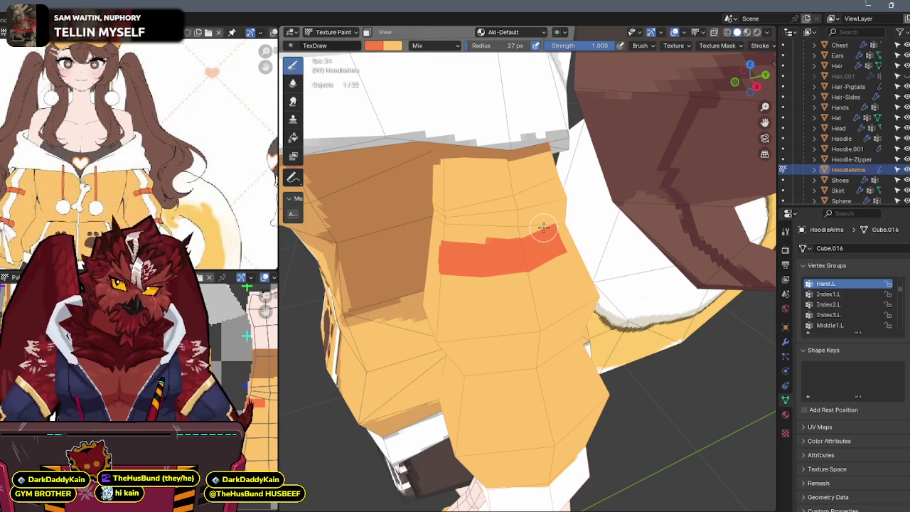
middle_click_drag(547, 225, 544, 219)
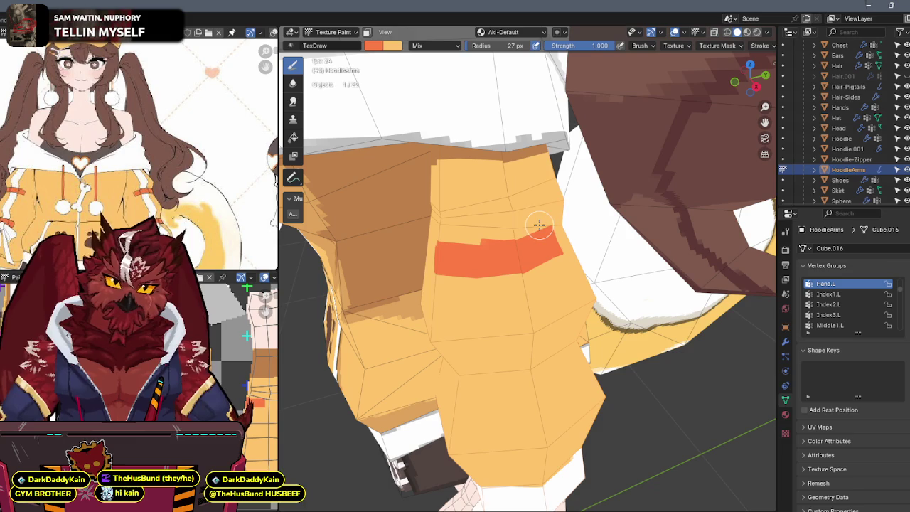
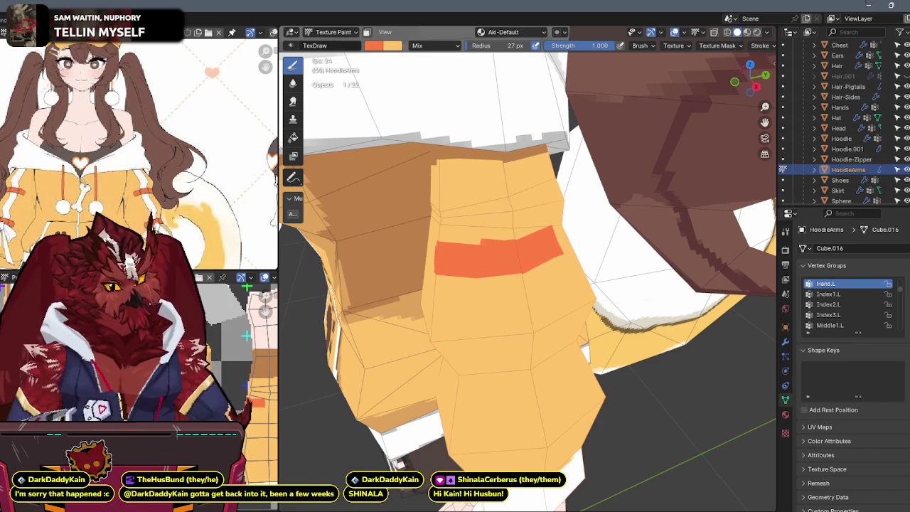
Step: Make white the active paint colour and cover a stray orange mark on the sleeve
mouse_move(480, 254)
middle_mouse_down()
mouse_move(545, 206)
mouse_move(454, 234)
middle_mouse_up()
mouse_move(508, 162)
middle_mouse_down()
mouse_move(504, 209)
mouse_move(491, 187)
middle_mouse_up()
key("x")
key("s")
key("x")
left_click_drag(483, 124, 476, 174)
key("x")
mouse_move(476, 174)
middle_mouse_down()
mouse_move(491, 148)
mouse_move(476, 158)
middle_mouse_up()
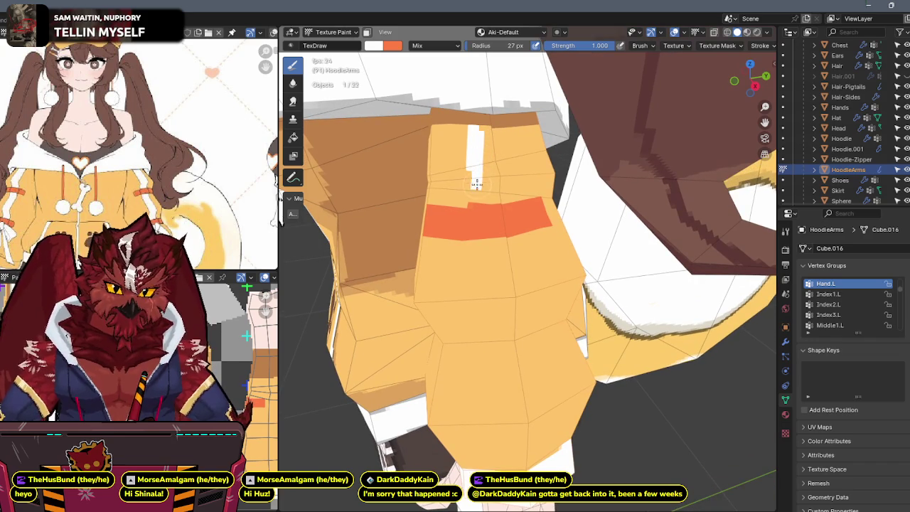
Step: Paint white from the orange band's edge down the HoodieArms sleeve, then check in X-ray front view
left_click_drag(476, 194, 517, 195)
middle_click_drag(520, 181, 509, 173)
mouse_move(507, 193)
left_mouse_down()
mouse_move(501, 141)
mouse_move(476, 127)
mouse_move(480, 153)
mouse_move(493, 146)
mouse_move(493, 183)
mouse_move(482, 152)
mouse_move(489, 153)
left_mouse_up()
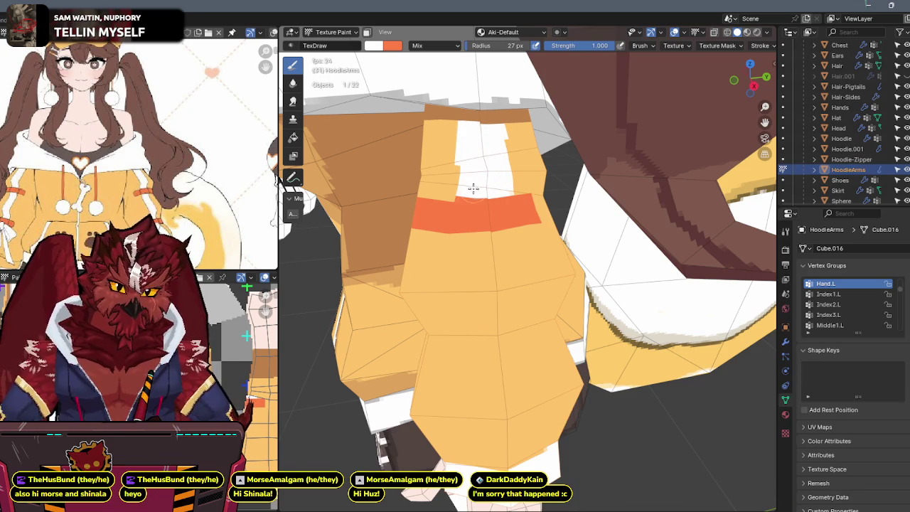
mouse_move(505, 182)
middle_mouse_down()
mouse_move(502, 148)
mouse_move(479, 178)
middle_mouse_up()
left_click_drag(480, 178, 490, 288)
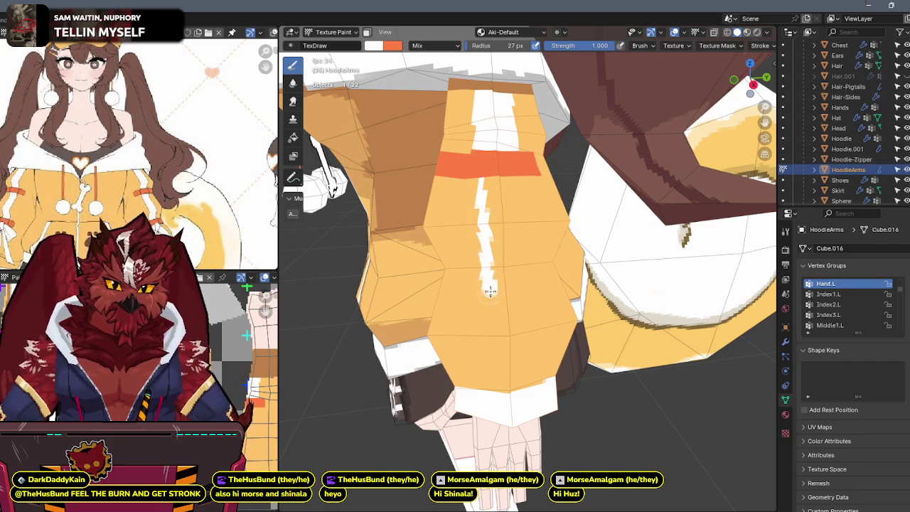
middle_click_drag(490, 287, 489, 237)
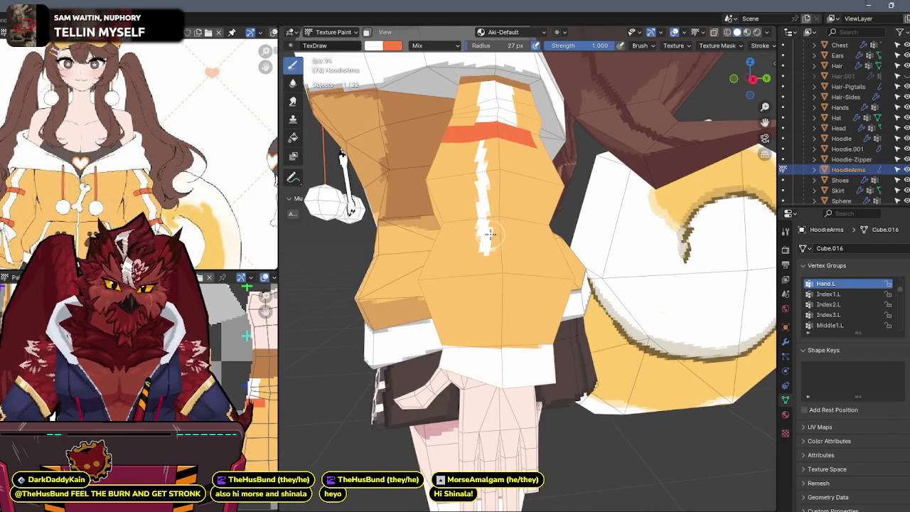
key("KP_1")
key("alt+z")
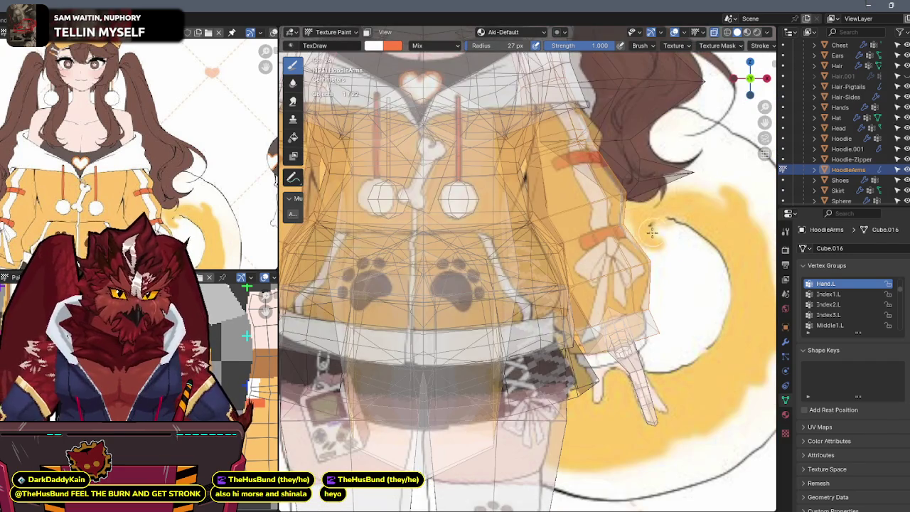
Step: With X-ray off, extend the white stripe further along the sleeve
key("alt+z")
mouse_move(649, 235)
middle_mouse_down()
mouse_move(554, 270)
mouse_move(528, 267)
middle_mouse_up()
mouse_move(497, 287)
left_mouse_down()
mouse_move(528, 286)
mouse_move(501, 235)
left_mouse_up()
mouse_move(501, 235)
middle_mouse_down()
mouse_move(489, 189)
mouse_move(493, 204)
middle_mouse_up()
mouse_move(493, 204)
left_mouse_down()
mouse_move(495, 297)
mouse_move(489, 193)
mouse_move(468, 222)
mouse_move(483, 239)
left_mouse_up()
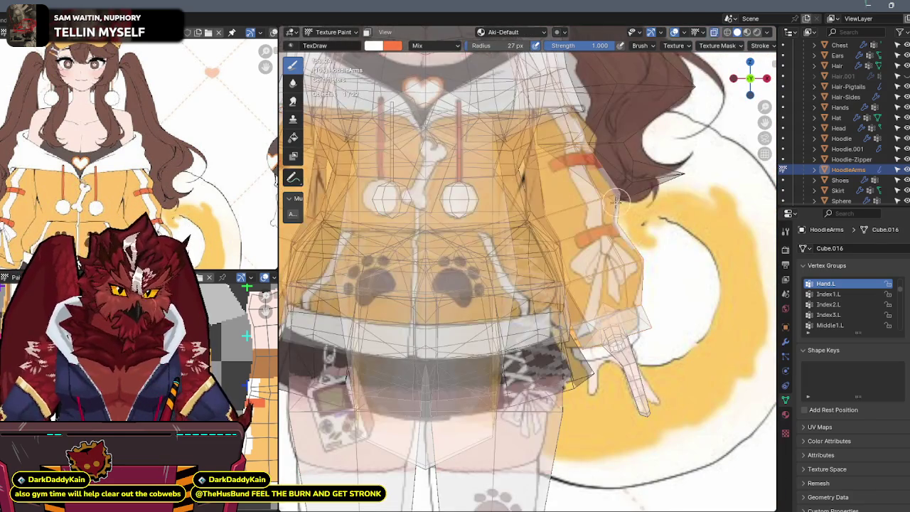
Step: Switch to orange and paint a second band lower on the sleeve
key("x")
middle_click_drag(623, 219, 524, 254)
mouse_move(483, 272)
left_mouse_down()
mouse_move(529, 267)
mouse_move(531, 277)
mouse_move(482, 283)
mouse_move(554, 277)
left_mouse_up()
key("x")
key("x")
Step: Extend the lower orange band's left and right ends across the white stripe
middle_click_drag(557, 275, 538, 282)
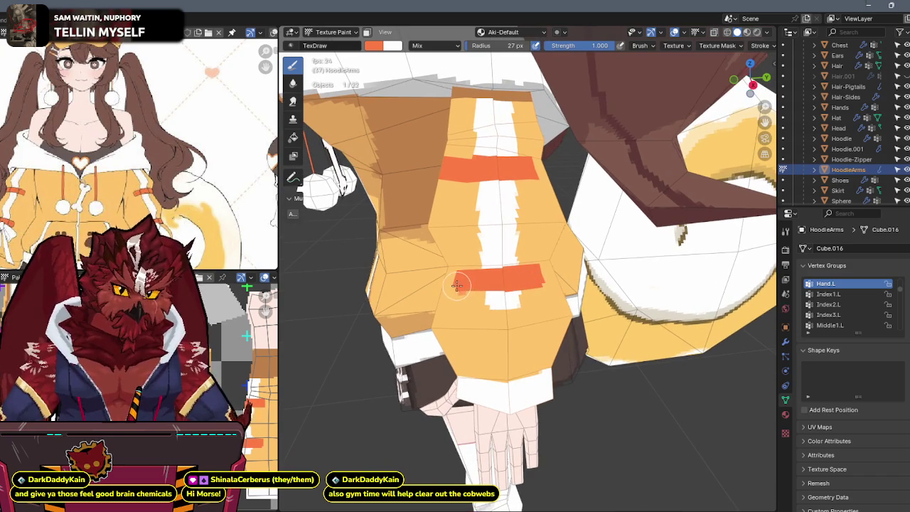
left_click_drag(455, 289, 480, 290)
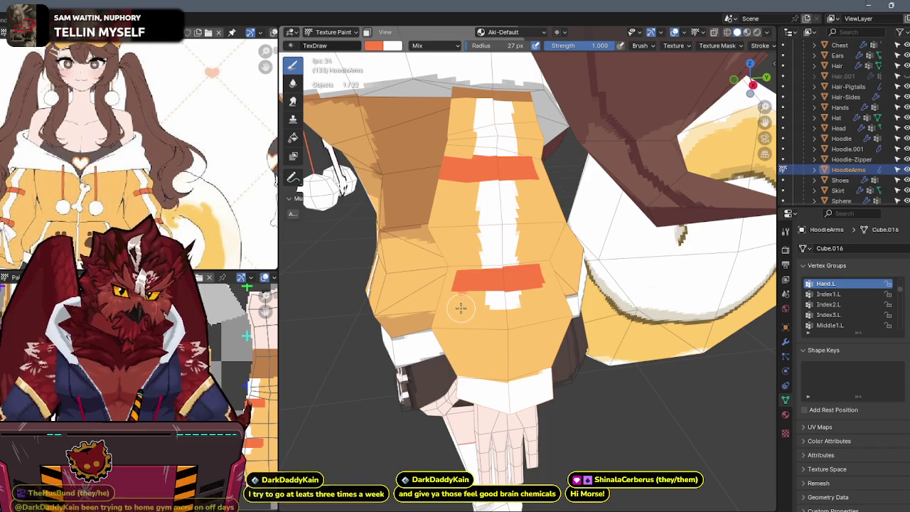
middle_click_drag(460, 307, 555, 229)
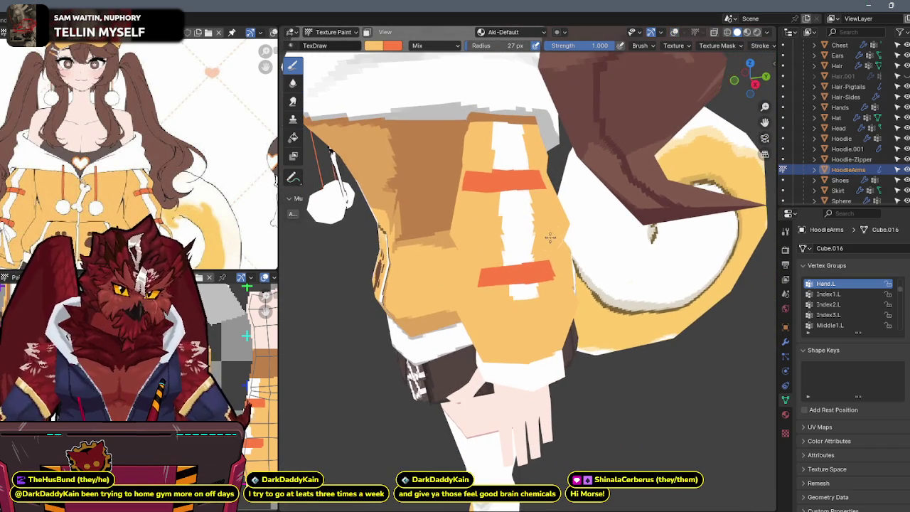
middle_click_drag(492, 271, 497, 263)
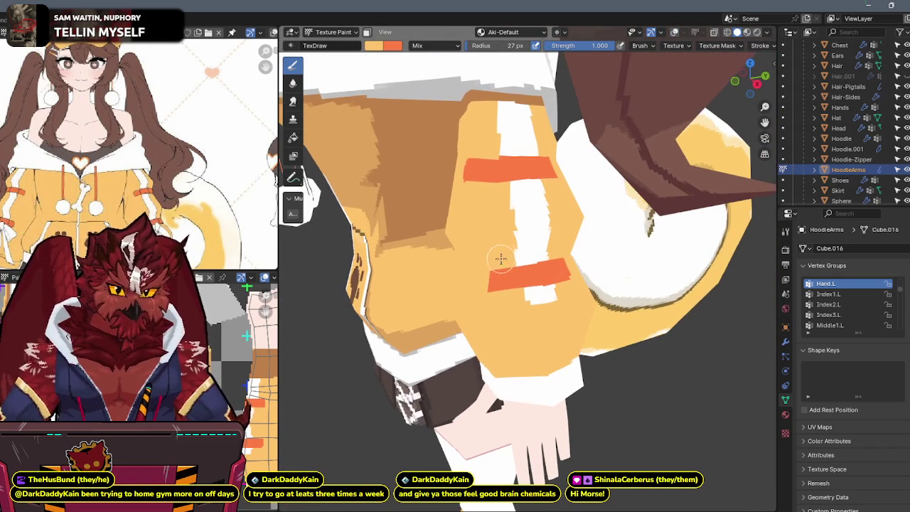
left_click_drag(497, 263, 496, 275)
middle_click_drag(498, 276, 523, 246)
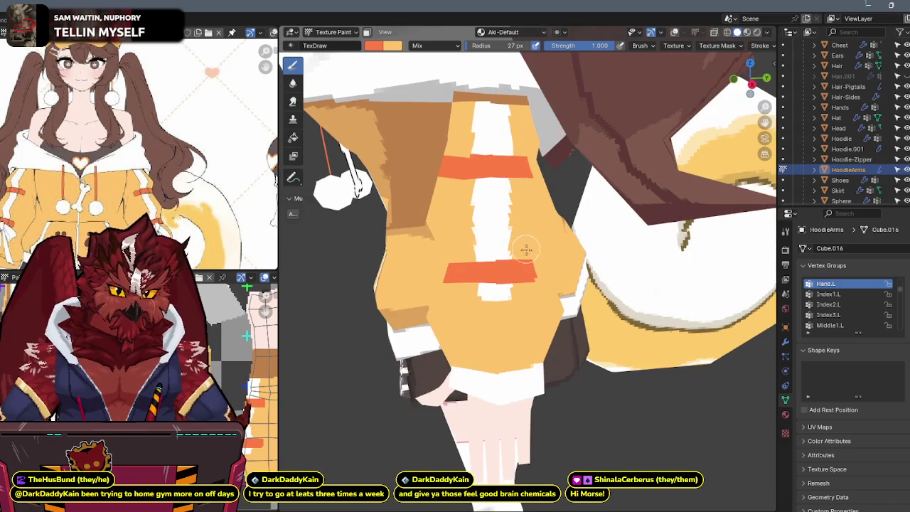
left_click_drag(534, 262, 536, 284)
Step: Orbit around the sleeve to check the band widths, swapping paint colours
key("x")
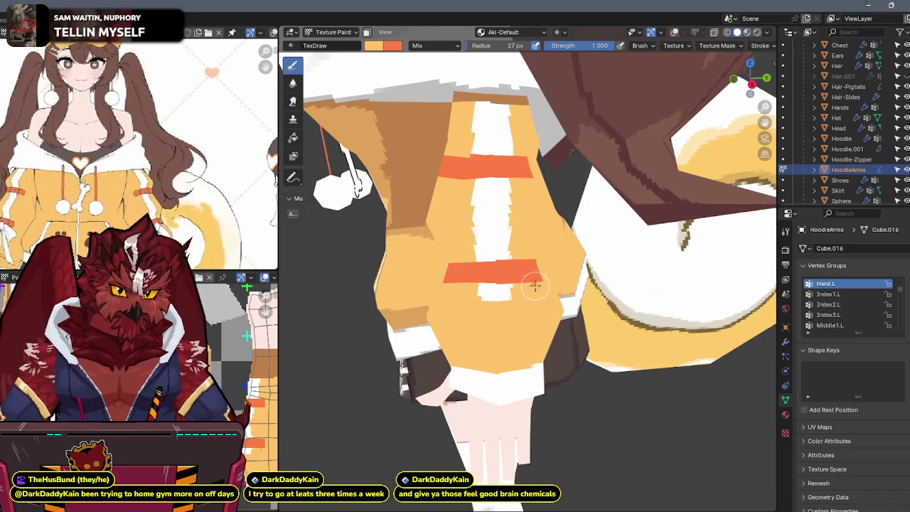
mouse_move(534, 283)
middle_mouse_down()
mouse_move(540, 246)
mouse_move(512, 244)
mouse_move(500, 171)
middle_mouse_up()
key("shift+alt+z")
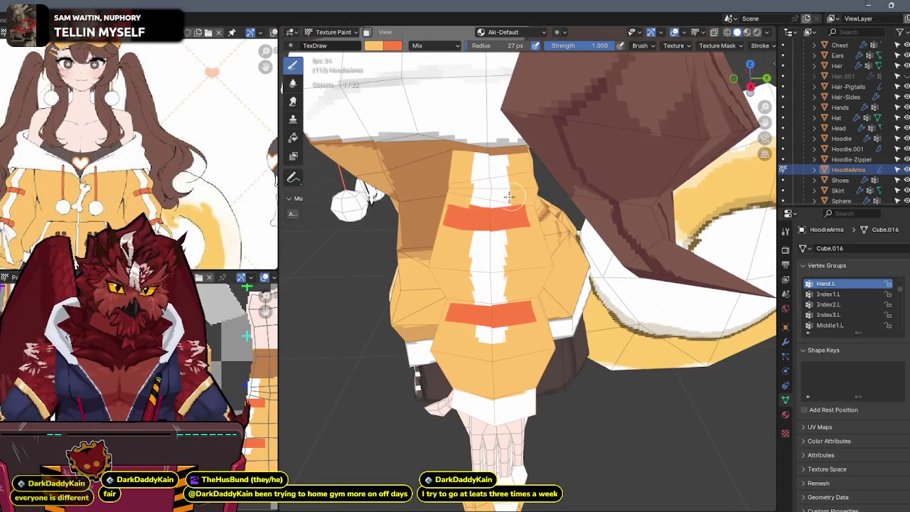
key("x")
key("x")
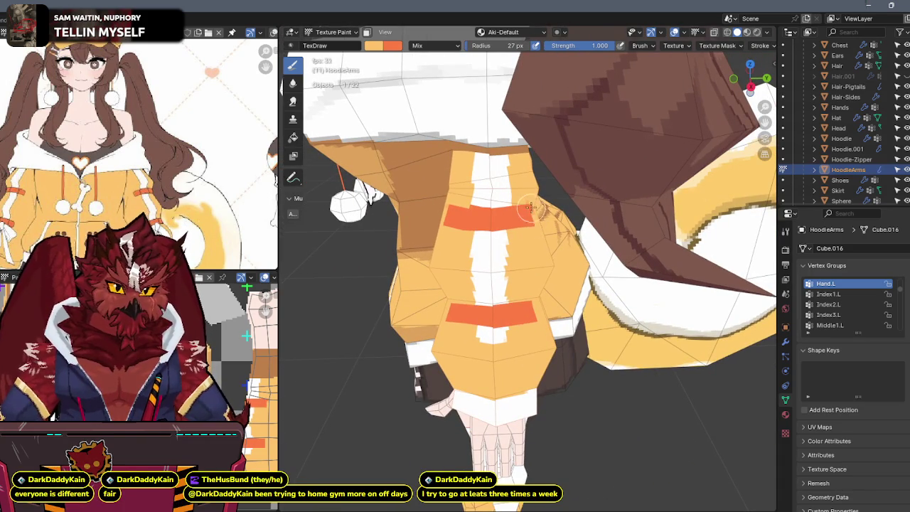
mouse_move(534, 207)
middle_mouse_down()
mouse_move(486, 217)
mouse_move(509, 197)
middle_mouse_up()
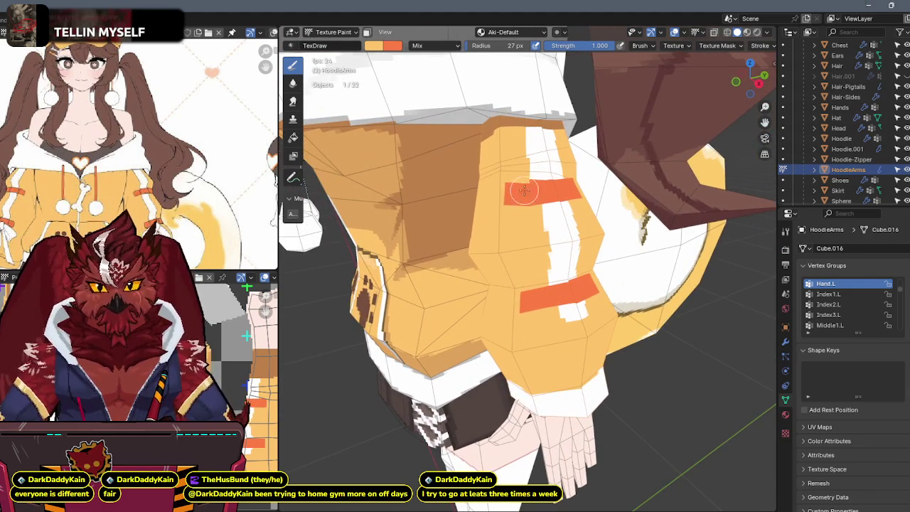
middle_click_drag(504, 193, 528, 211)
Step: Sample the sleeve orange and darken it to Value 0.705
key("s")
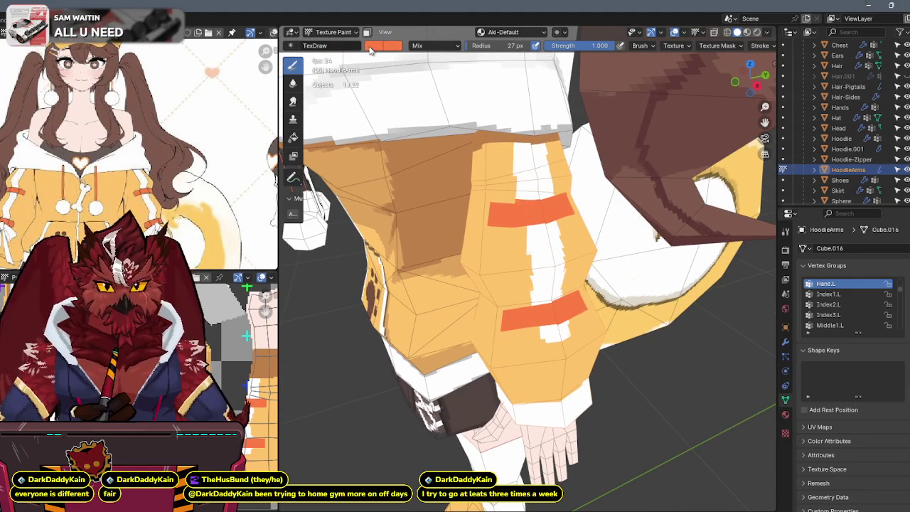
left_click(369, 47)
left_click_drag(471, 62, 469, 82)
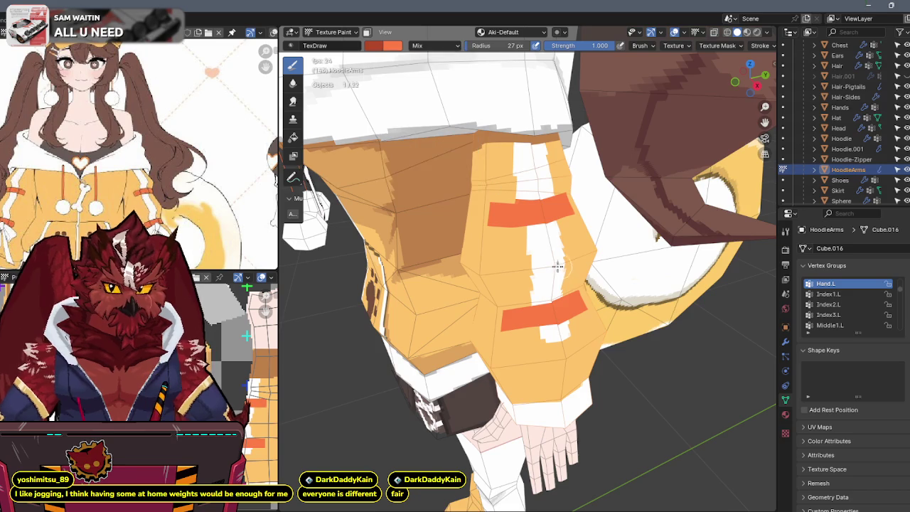
scroll(470, 207, "up", 2)
scroll(469, 207, "up", 2)
Step: Paint dark orange-red along the upper band's lower and top edges, undoing one bad stroke
left_click_drag(475, 201, 550, 229)
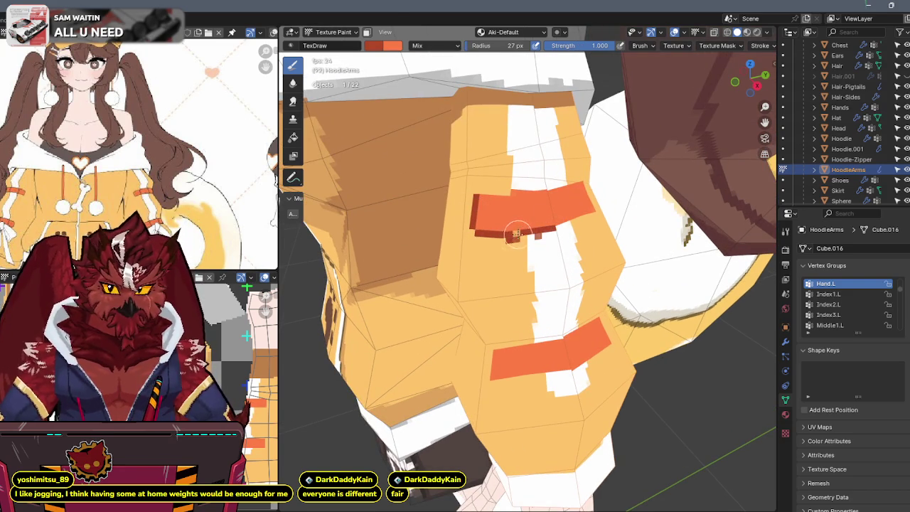
key("ctrl+z")
scroll(155, 86, "up", 5)
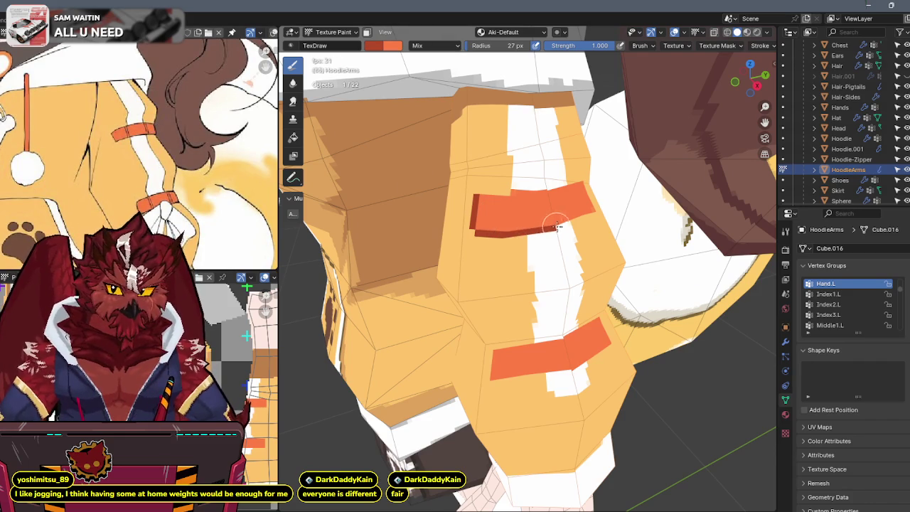
middle_click_drag(526, 232, 539, 227)
left_click_drag(539, 227, 489, 231)
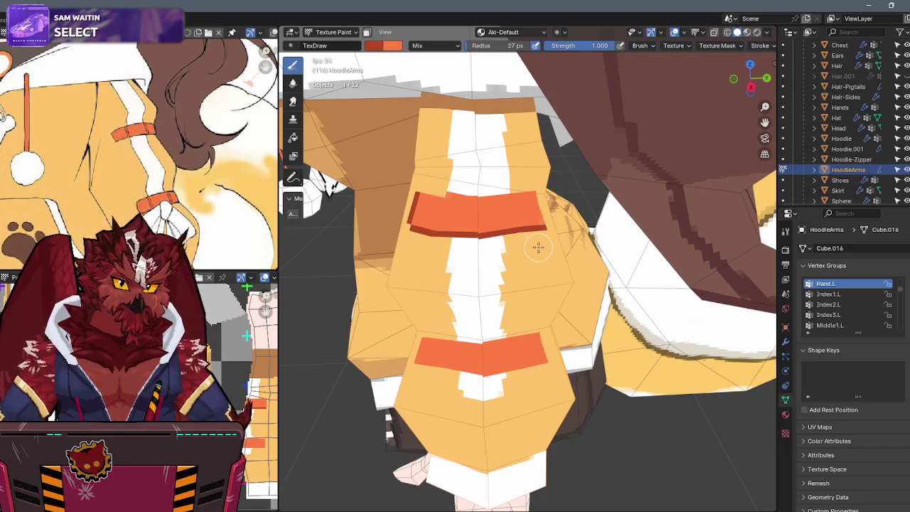
middle_click_drag(515, 254, 509, 214)
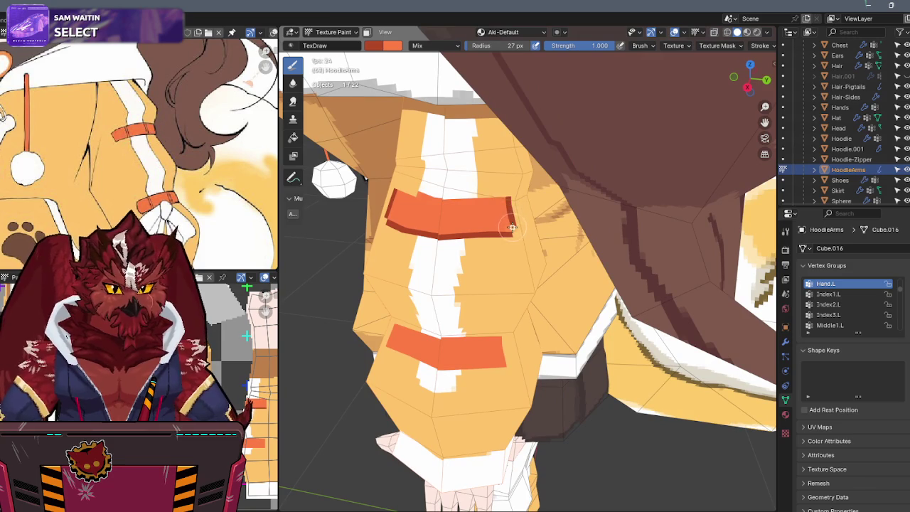
middle_click_drag(507, 224, 518, 205)
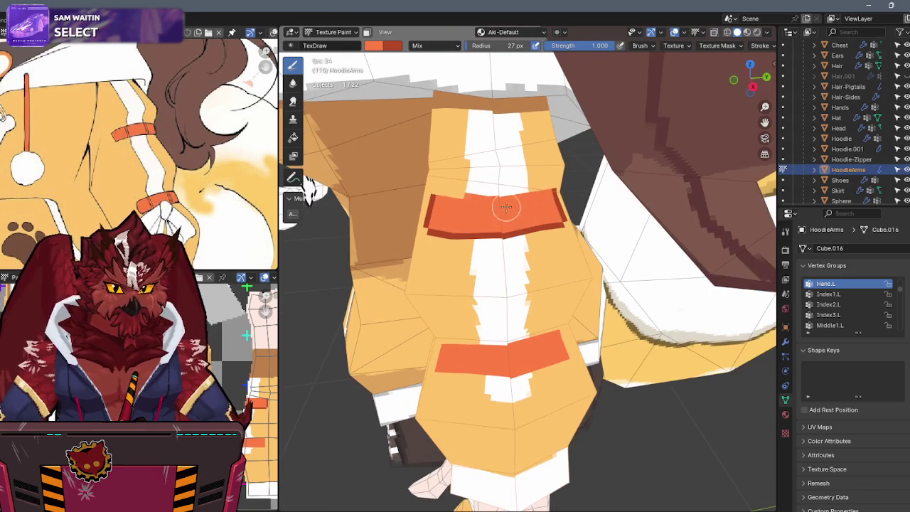
left_click_drag(429, 193, 489, 195)
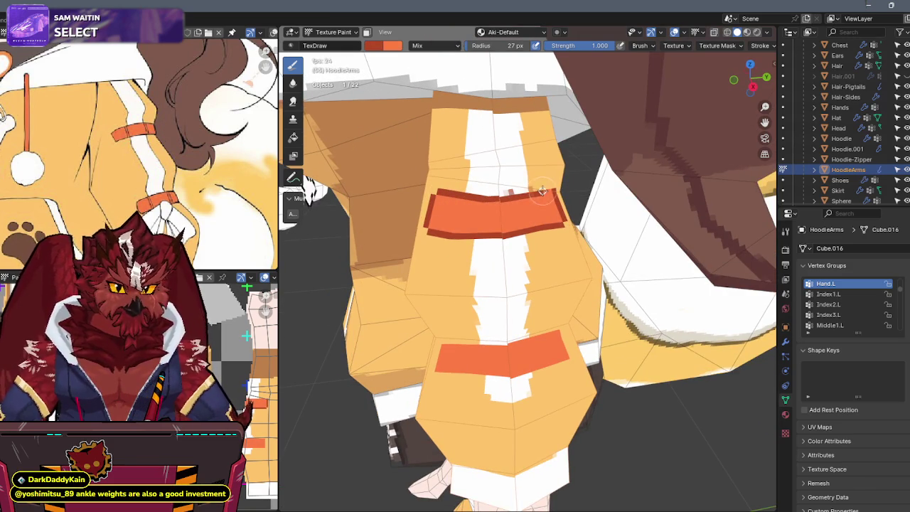
middle_click_drag(548, 189, 524, 201)
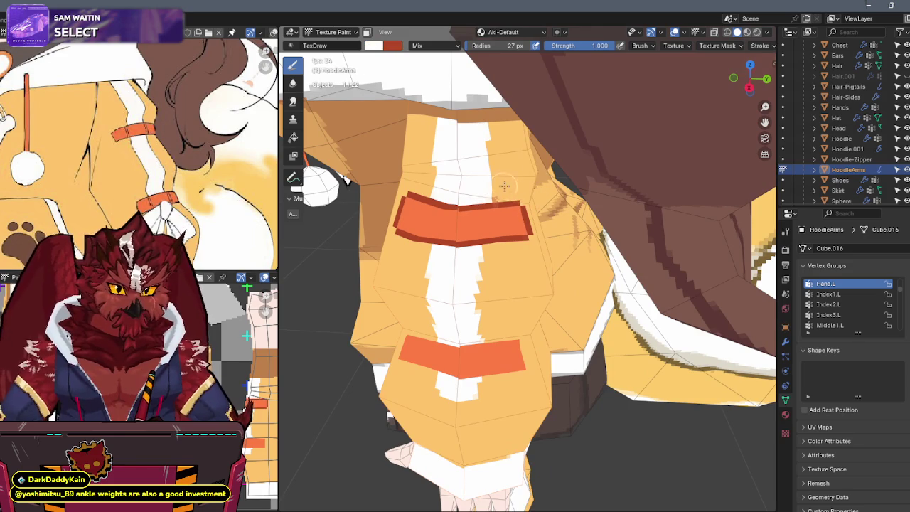
Step: Orbit to inspect both trimmed bands and begin editing the brush Strength
middle_click_drag(488, 205, 499, 193)
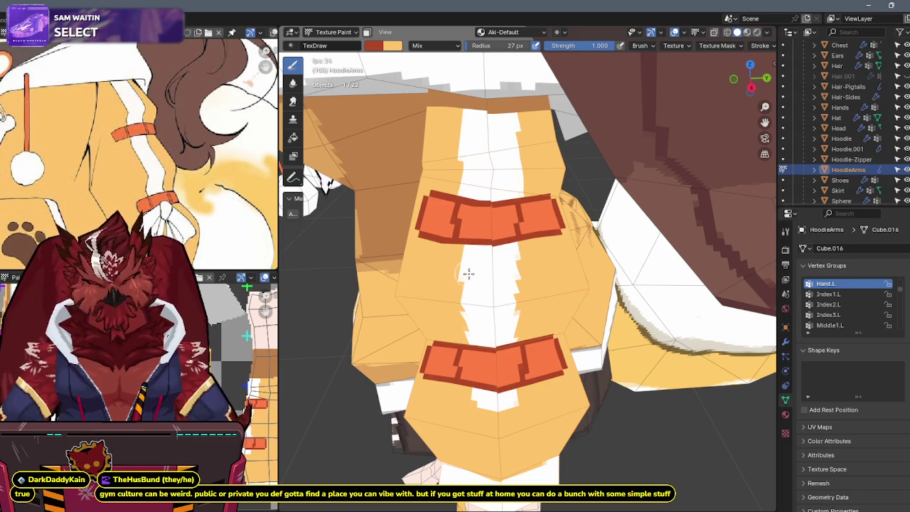
middle_click_drag(525, 195, 546, 175)
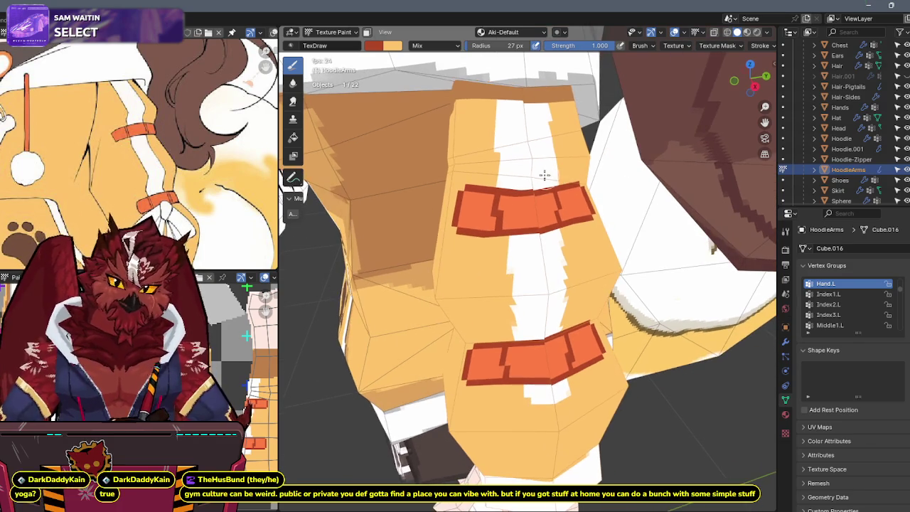
left_click(579, 45)
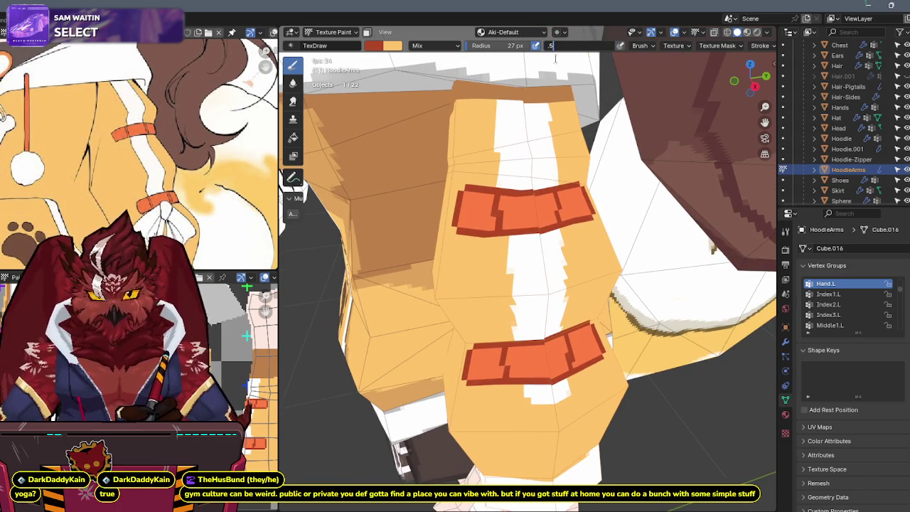
Step: Set brush Strength to 0.5 and paint darker orange shading across the upper band
key("Return")
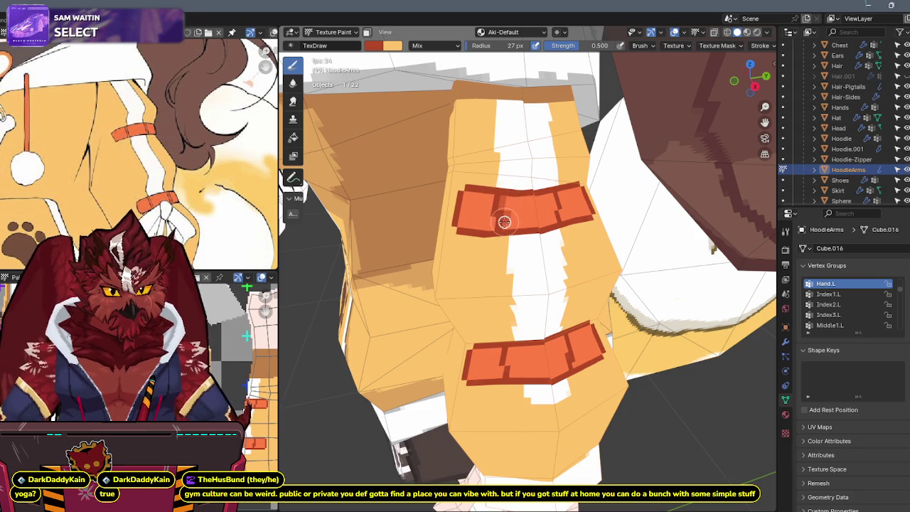
middle_click_drag(504, 222, 537, 206)
mouse_move(453, 199)
left_mouse_down()
mouse_move(450, 229)
mouse_move(535, 201)
left_mouse_up()
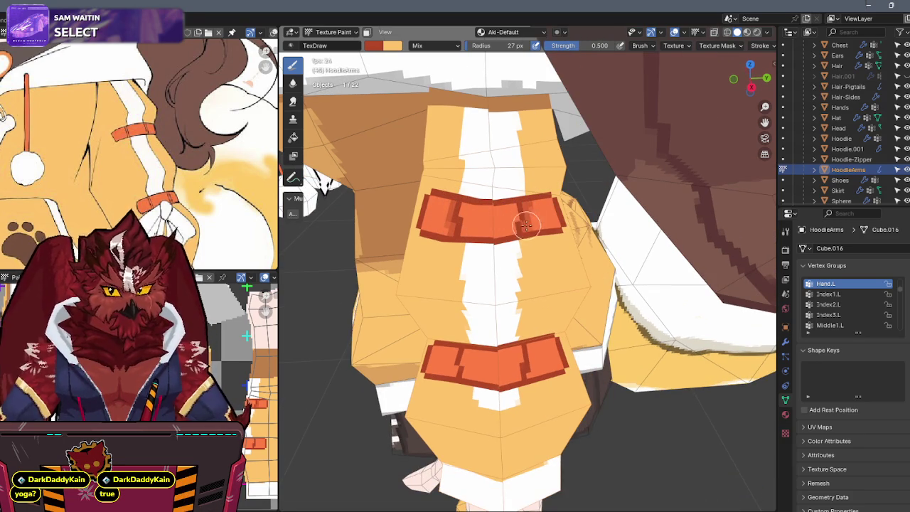
mouse_move(493, 325)
middle_mouse_down("shift")
mouse_move(491, 263)
mouse_move(535, 255)
middle_mouse_up("shift")
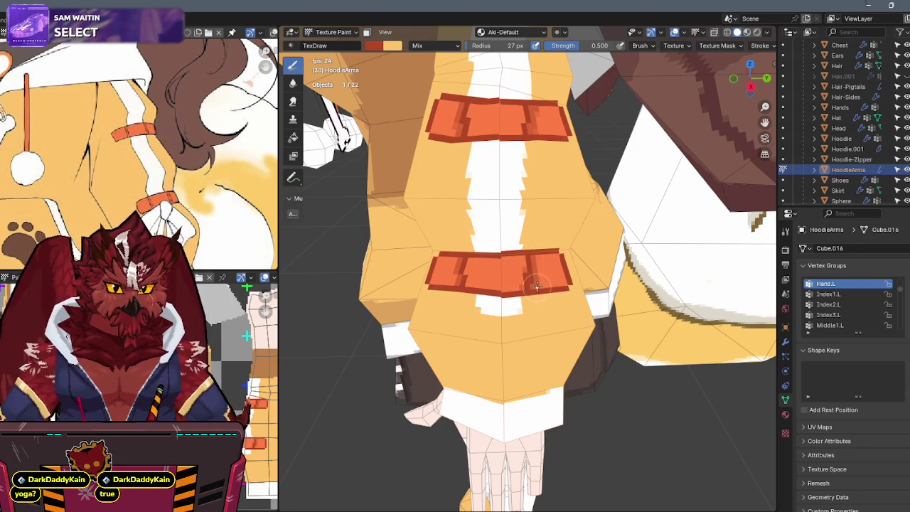
mouse_move(538, 255)
middle_mouse_down()
mouse_move(545, 244)
mouse_move(523, 210)
mouse_move(493, 241)
mouse_move(564, 197)
mouse_move(518, 197)
mouse_move(518, 168)
mouse_move(600, 168)
mouse_move(495, 186)
middle_mouse_up()
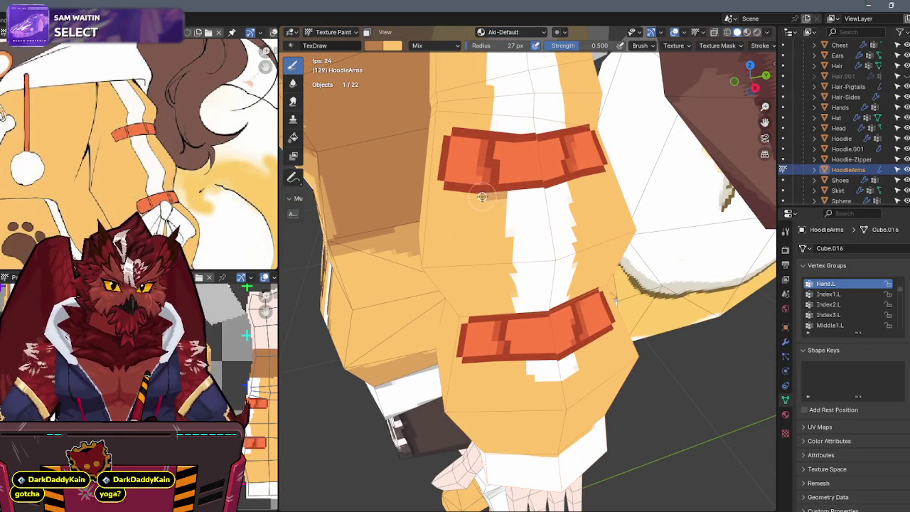
middle_click_drag(518, 156, 521, 173)
scroll(246, 334, "up", 4)
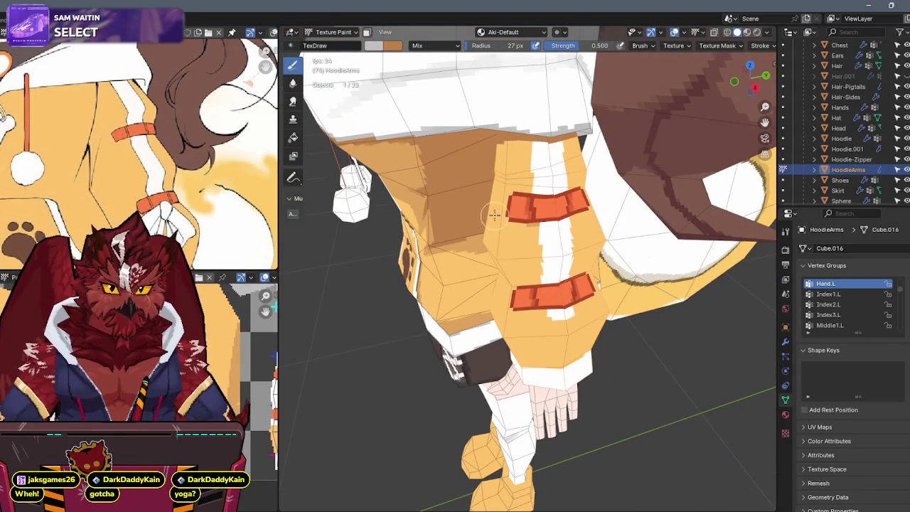
scroll(473, 224, "up", 3)
scroll(476, 229, "up", 1)
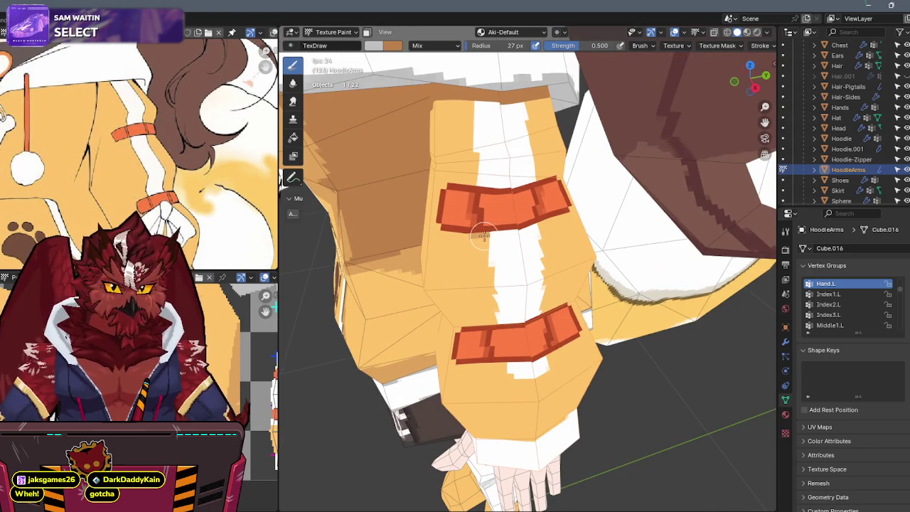
mouse_move(483, 234)
middle_mouse_down()
mouse_move(519, 205)
mouse_move(544, 209)
mouse_move(515, 205)
middle_mouse_up()
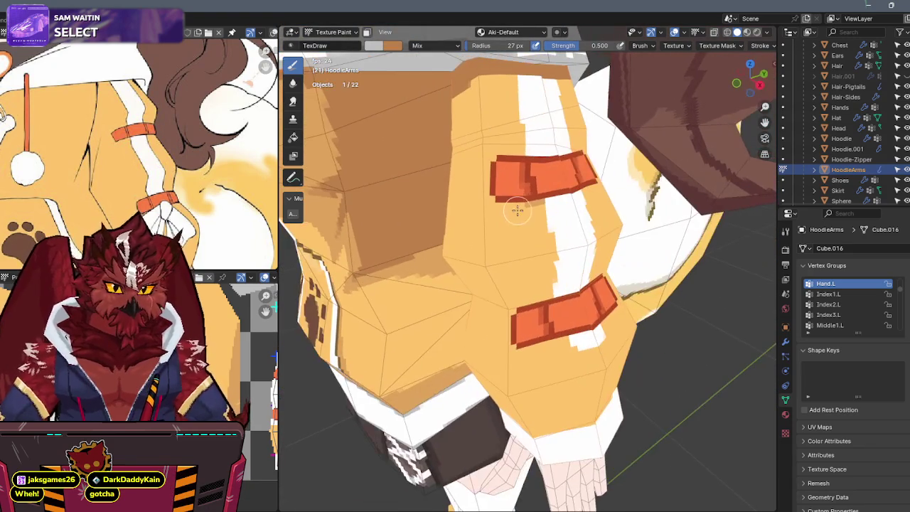
Step: Swap between the two paint colours while orbiting so both bands face the view
key("x")
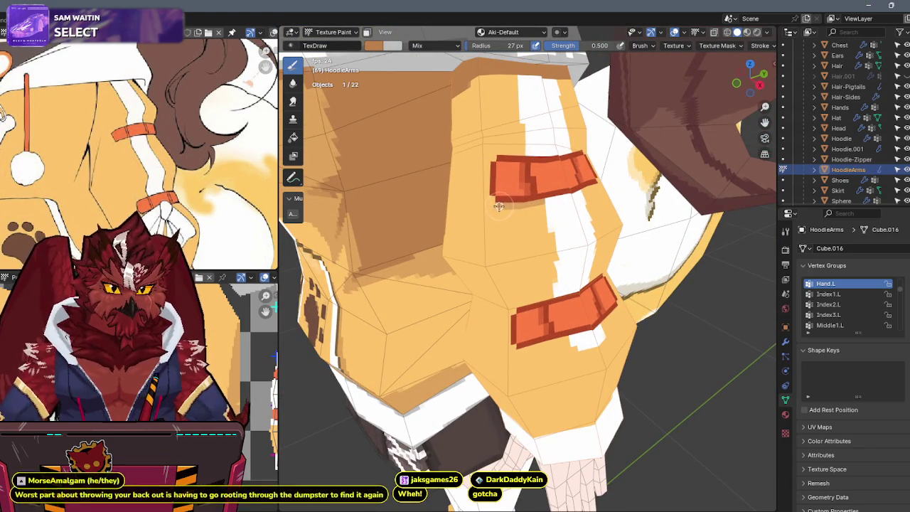
key("x")
middle_click_drag(587, 189, 541, 193)
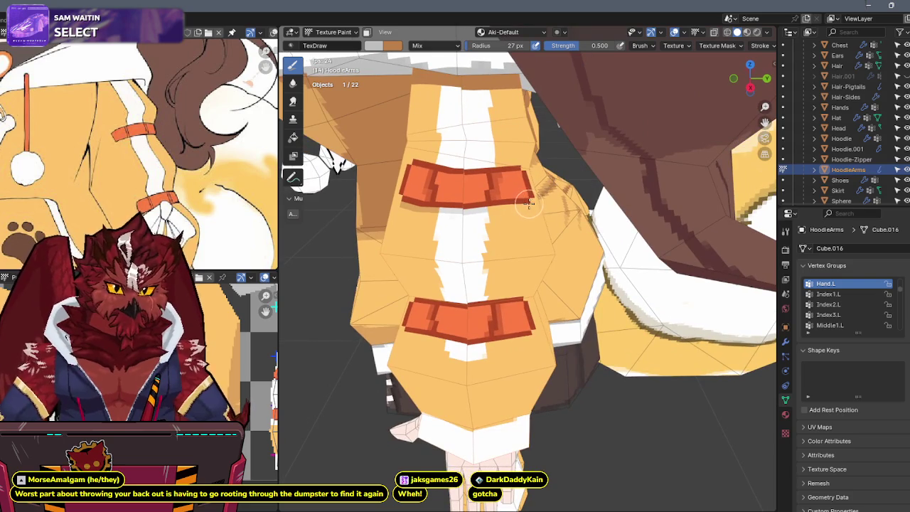
key("x")
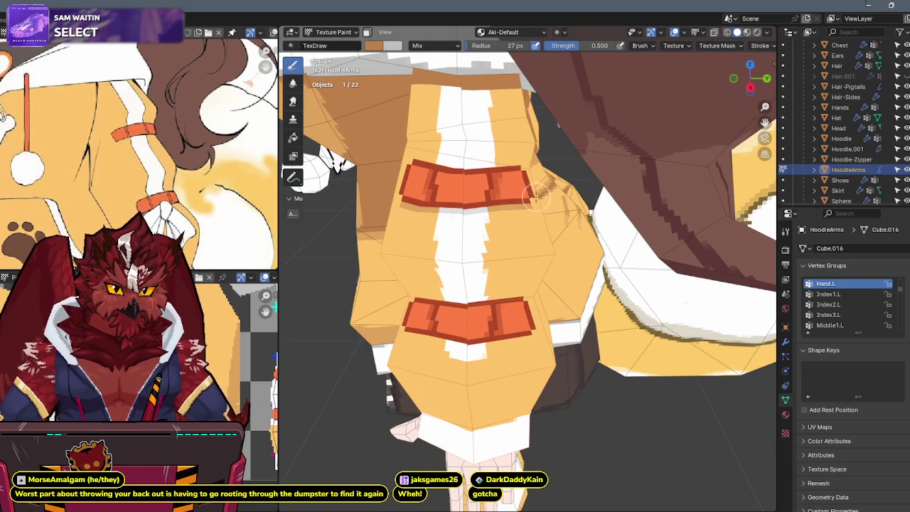
middle_click_drag(538, 193, 491, 211)
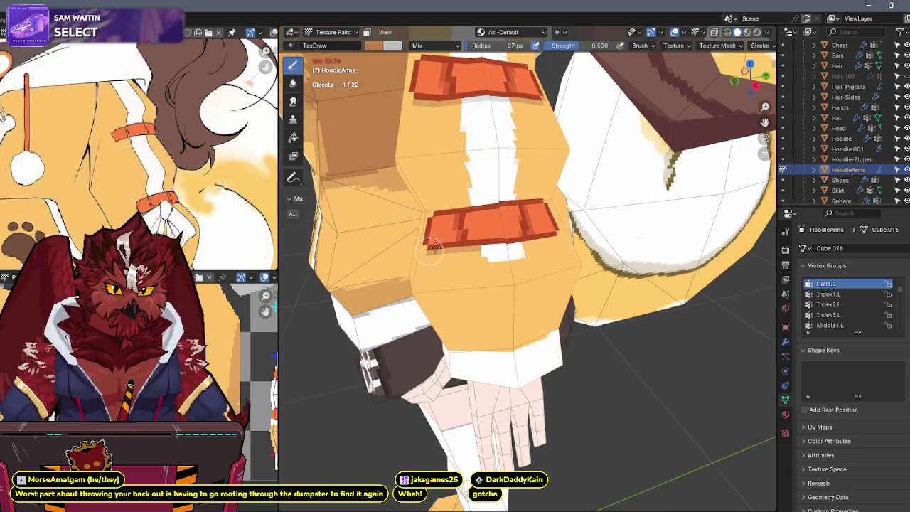
key("x")
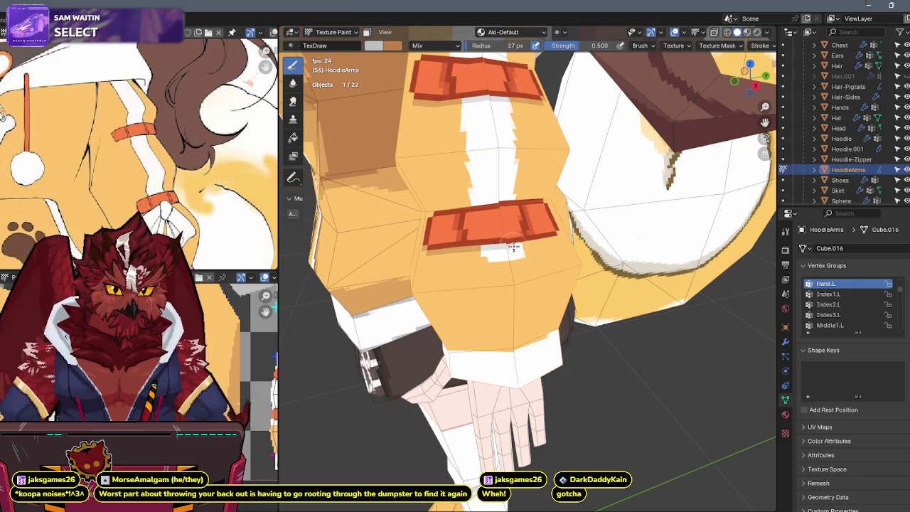
key("x")
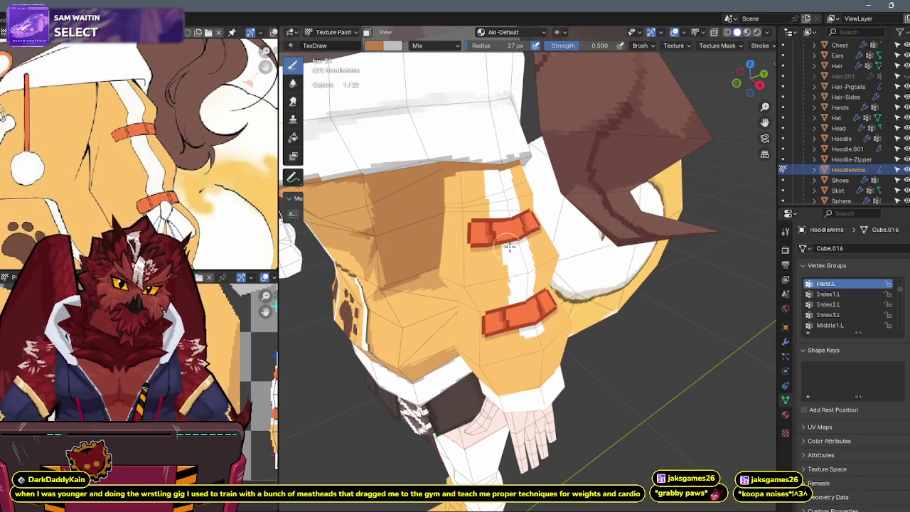
Step: Pick a lighter orange at full Strength and paint highlights along the upper band
key("s")
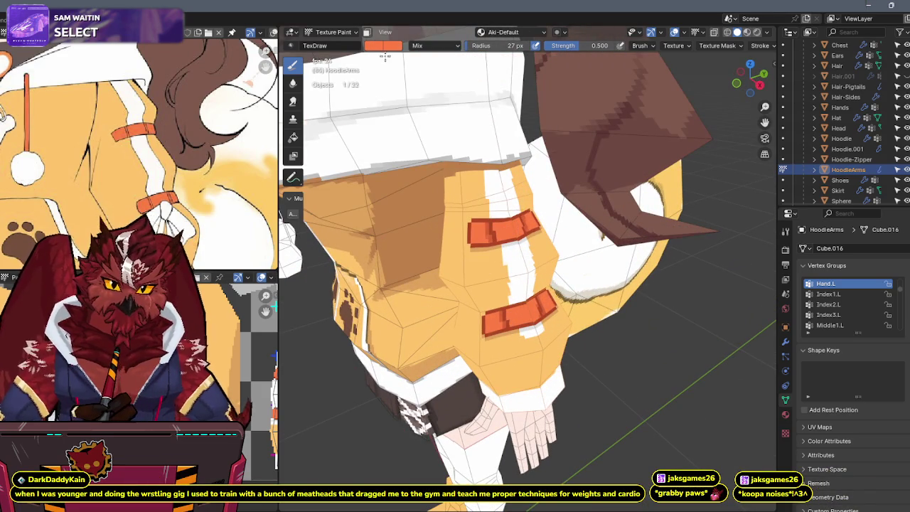
left_click(394, 47)
left_click(404, 131)
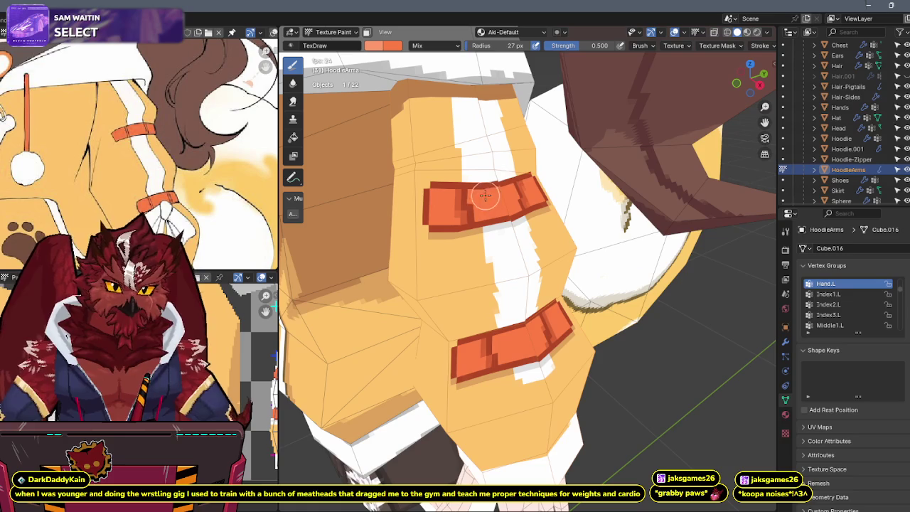
key("shift+f")
left_click(531, 184)
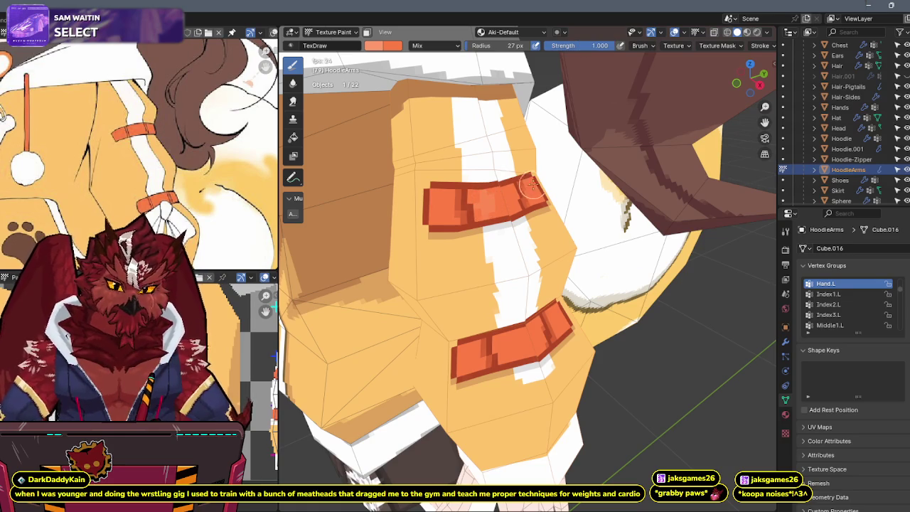
left_click_drag(459, 226, 474, 216)
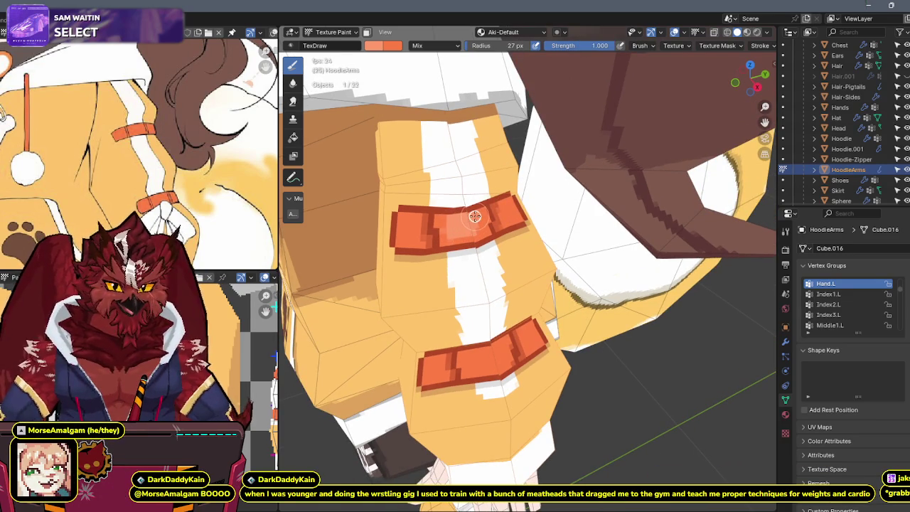
key("s")
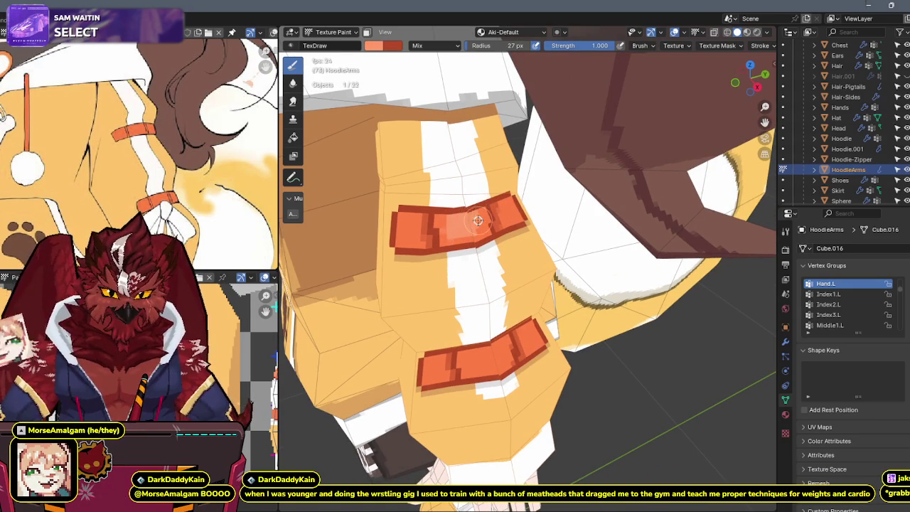
left_click_drag(479, 223, 443, 240)
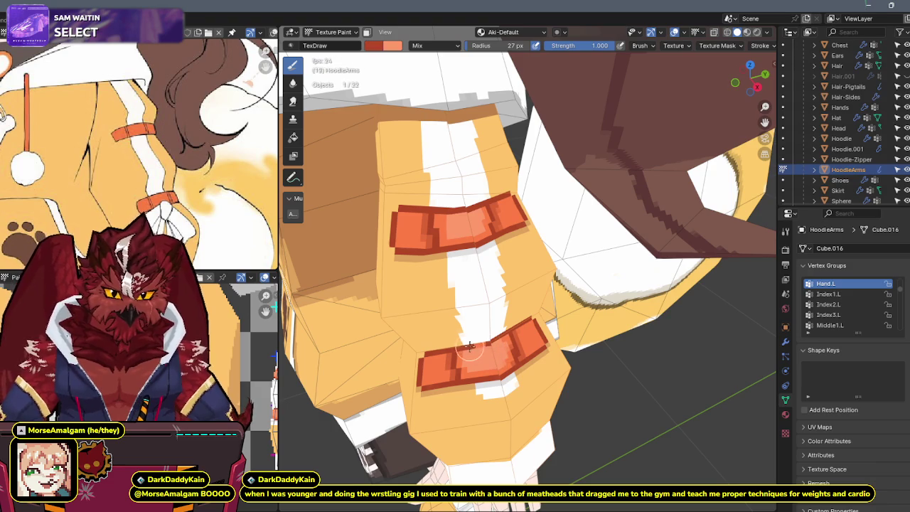
Step: Zoom out to a side view of the whole character with white sampled as paint colour
scroll(492, 324, "down", 2)
mouse_move(488, 321)
middle_mouse_down()
mouse_move(539, 216)
mouse_move(526, 213)
mouse_move(540, 201)
middle_mouse_up()
scroll(518, 260, "down", 2)
scroll(541, 202, "up", 2)
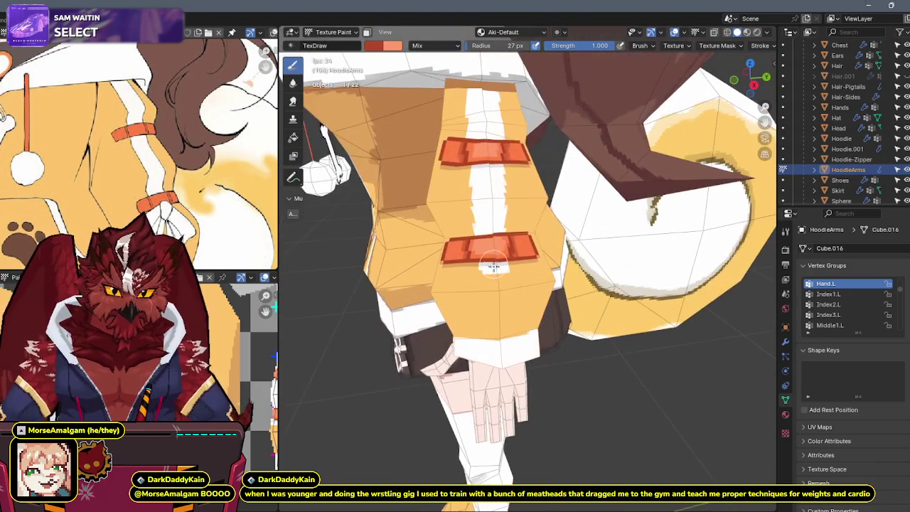
key("s")
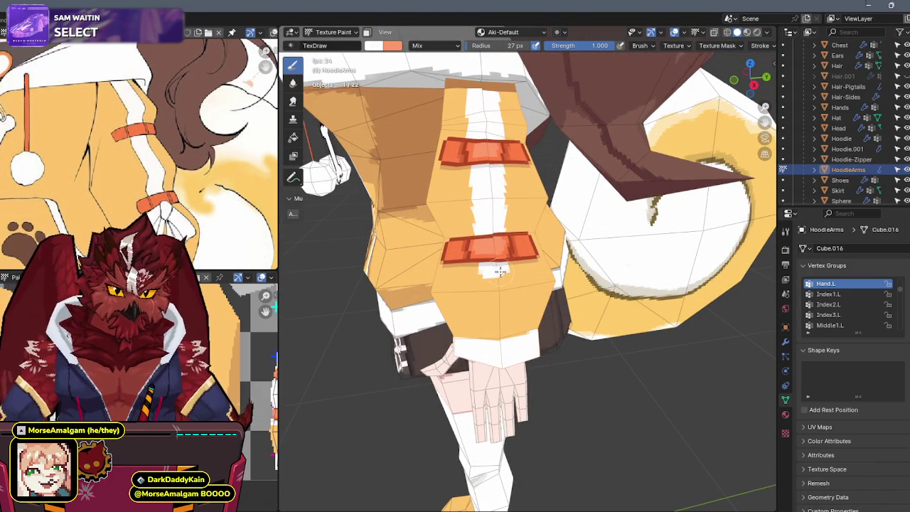
mouse_move(503, 267)
middle_mouse_down()
mouse_move(523, 213)
mouse_move(508, 223)
mouse_move(520, 230)
middle_mouse_up()
scroll(524, 214, "down", 2)
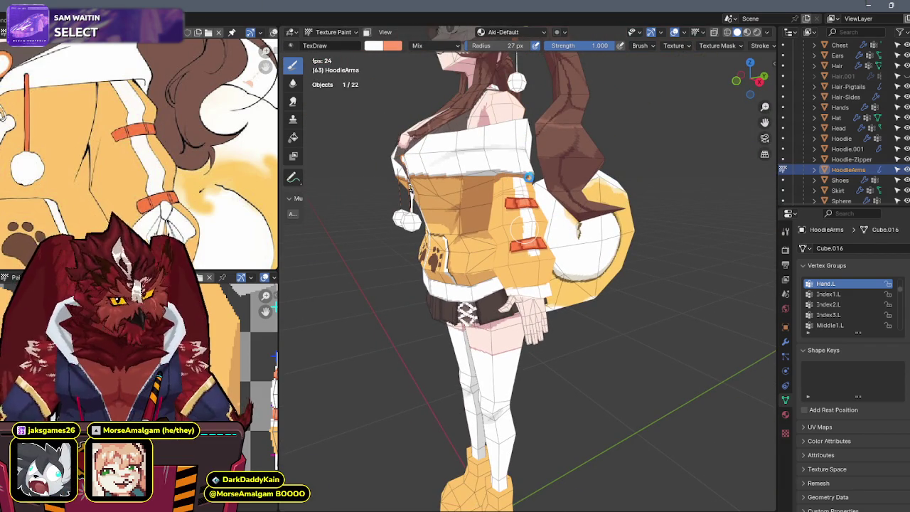
Step: Isolate HoodieArms in local view and paint a darker orange stroke across the sleeve
mouse_move(534, 196)
middle_mouse_down()
mouse_move(538, 182)
mouse_move(552, 291)
middle_mouse_up()
scroll(533, 187, "up", 3)
key("KP_Divide")
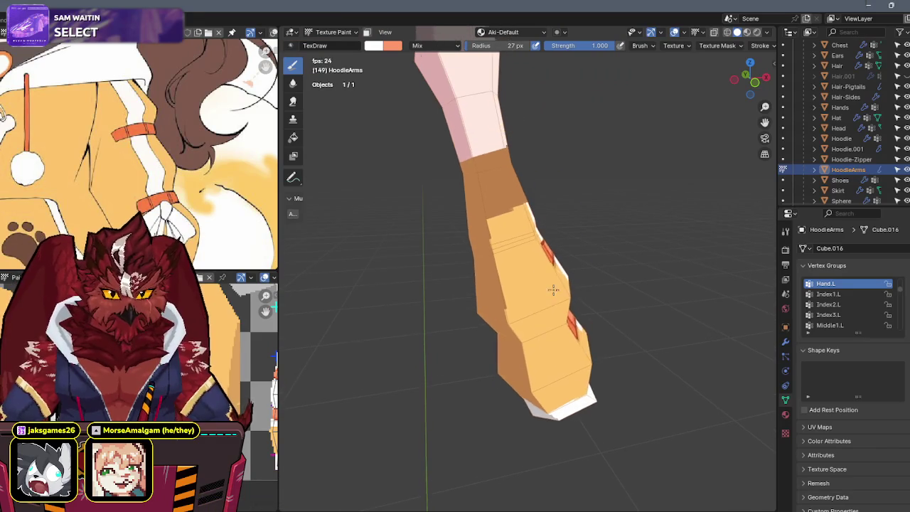
key("shift+z")
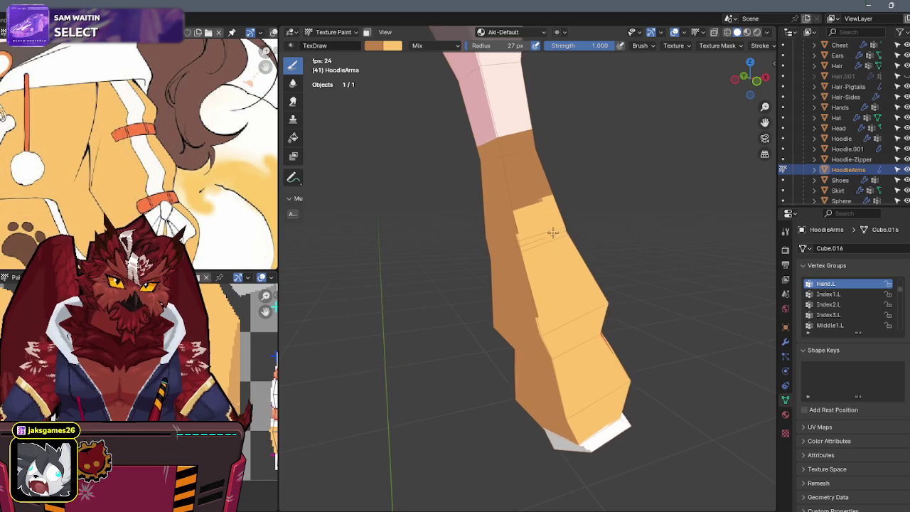
left_click_drag(572, 221, 504, 233)
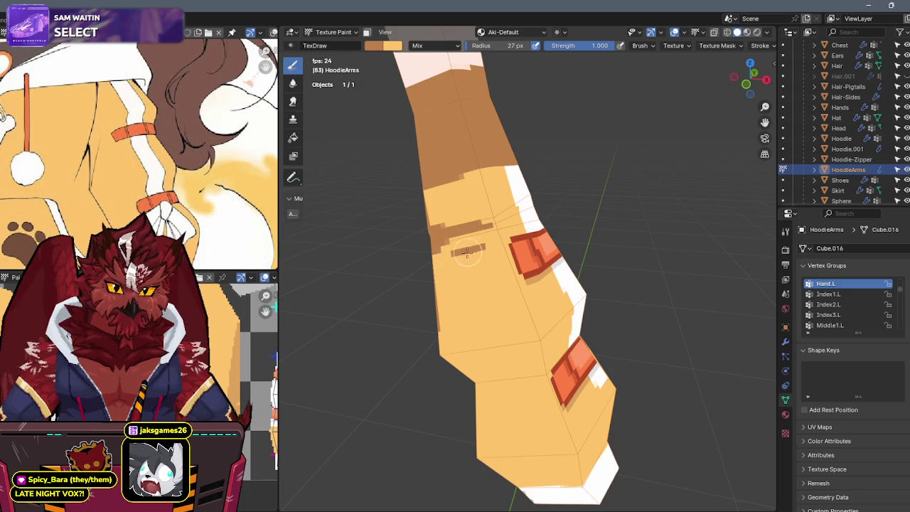
Step: Set the brush Strength to 0.5
left_click(604, 45)
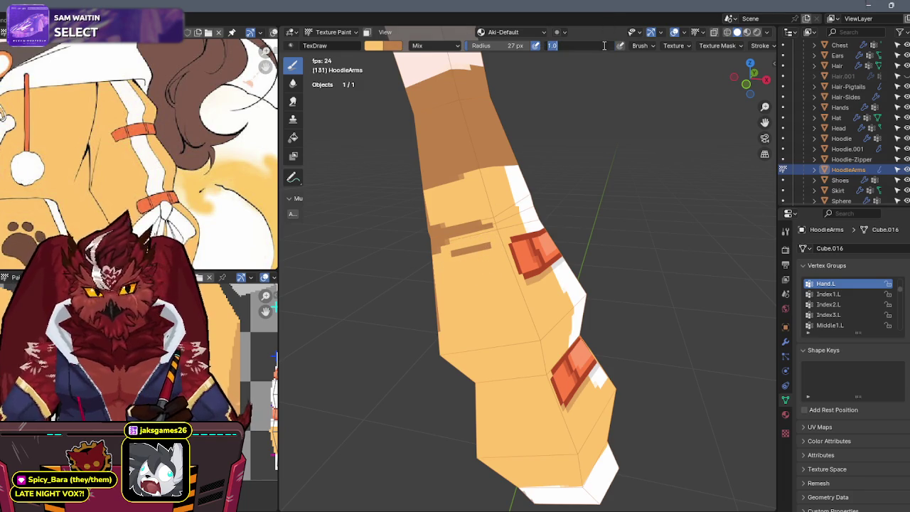
type("0.5")
key("Return")
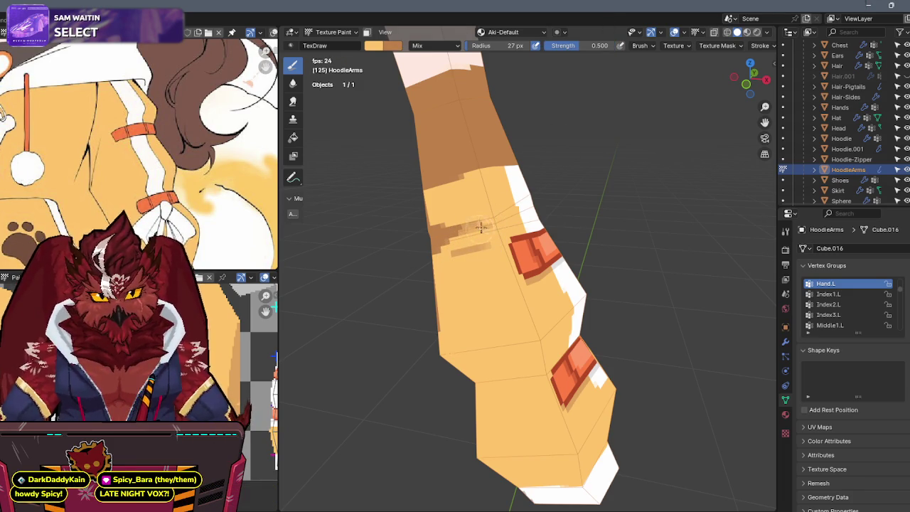
Step: Paint darker orange shading strokes over the upper sleeve and across its plain side
mouse_move(491, 225)
middle_mouse_down()
mouse_move(481, 239)
mouse_move(428, 146)
mouse_move(504, 150)
mouse_move(532, 163)
mouse_move(467, 158)
mouse_move(522, 154)
mouse_move(505, 198)
middle_mouse_up()
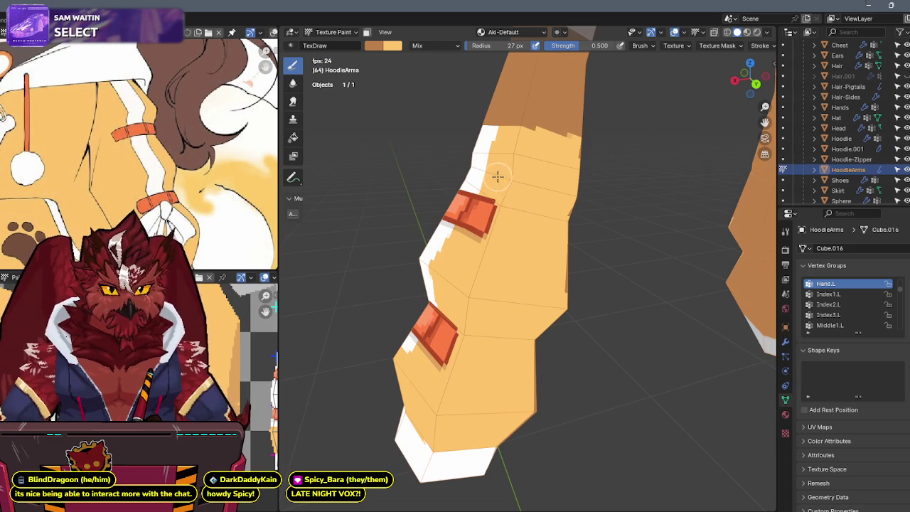
mouse_move(520, 197)
left_mouse_down()
mouse_move(578, 201)
mouse_move(560, 232)
mouse_move(542, 237)
mouse_move(505, 200)
left_mouse_up()
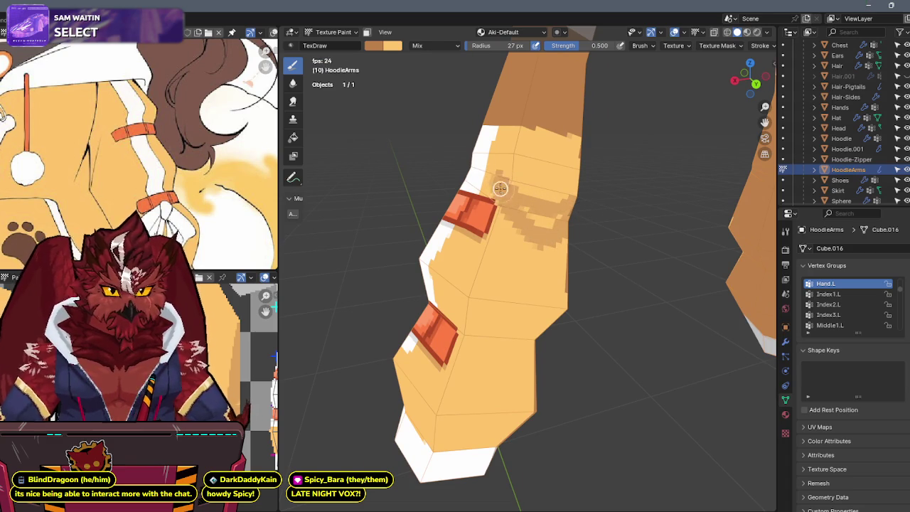
mouse_move(524, 217)
left_mouse_down()
mouse_move(564, 217)
mouse_move(493, 185)
left_mouse_up()
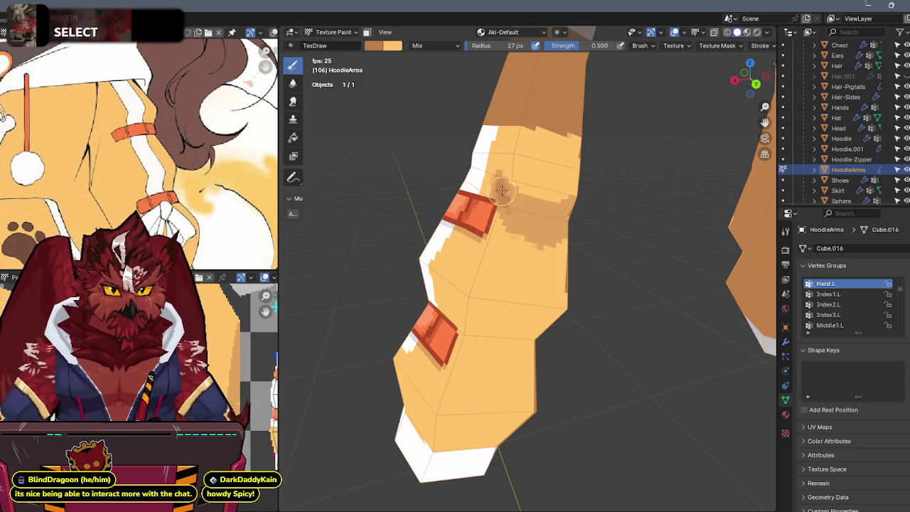
middle_click_drag(569, 170, 512, 176)
left_click_drag(532, 221, 557, 208)
middle_click_drag(540, 221, 575, 194)
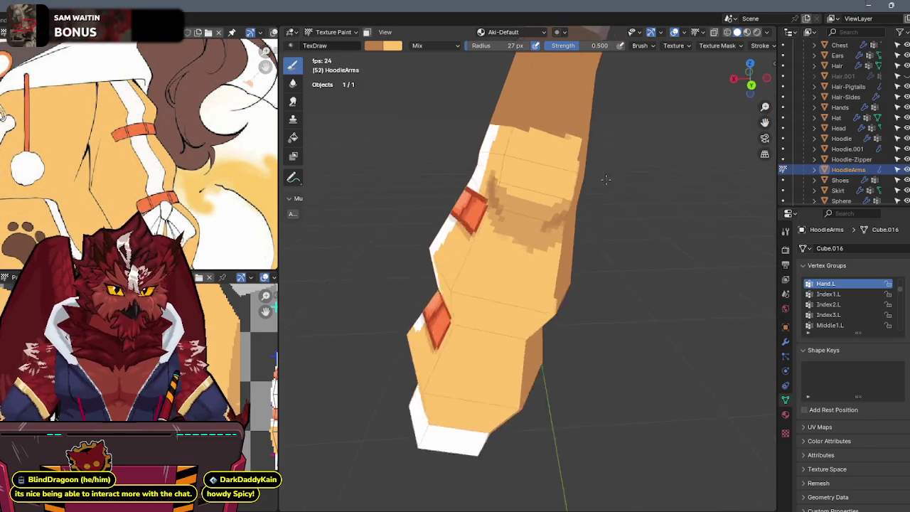
mouse_move(537, 268)
middle_mouse_down()
mouse_move(518, 196)
mouse_move(643, 177)
mouse_move(682, 183)
mouse_move(565, 205)
mouse_move(586, 245)
middle_mouse_up()
mouse_move(590, 253)
left_mouse_down()
mouse_move(479, 240)
mouse_move(493, 256)
mouse_move(586, 248)
left_mouse_up()
middle_click_drag(586, 248, 433, 229)
mouse_move(434, 229)
left_mouse_down()
mouse_move(479, 240)
mouse_move(535, 233)
mouse_move(491, 250)
mouse_move(533, 253)
left_mouse_up()
mouse_move(533, 253)
middle_mouse_down()
mouse_move(615, 187)
mouse_move(599, 224)
mouse_move(585, 186)
mouse_move(562, 219)
mouse_move(573, 207)
middle_mouse_up()
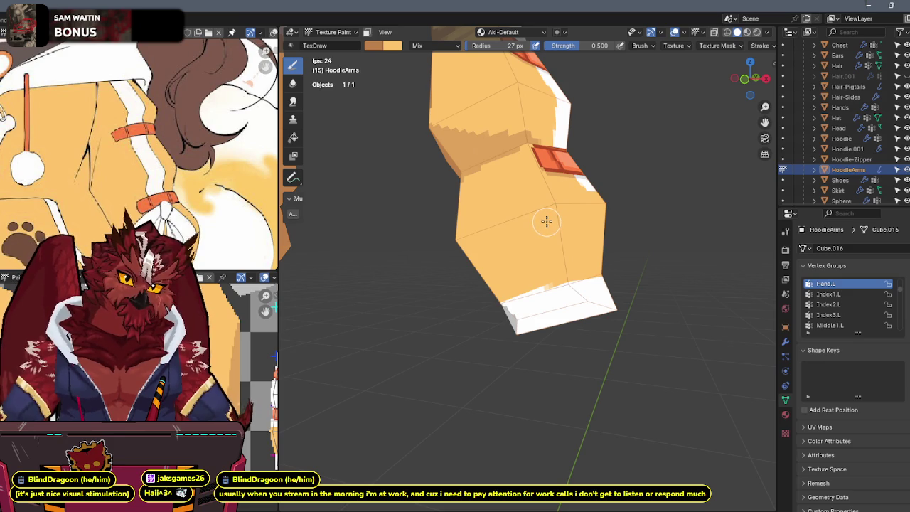
Step: At Strength 1.000, paint a dark orange line along the sleeve's lower edge above the cuff
left_click_drag(590, 46, 613, 46)
mouse_move(569, 188)
middle_mouse_down("shift")
mouse_move(549, 152)
mouse_move(569, 188)
mouse_move(560, 248)
middle_mouse_up("shift")
left_click_drag(560, 248, 416, 278)
mouse_move(417, 279)
middle_mouse_down()
mouse_move(544, 234)
mouse_move(432, 262)
middle_mouse_up()
mouse_move(432, 262)
left_mouse_down()
mouse_move(486, 263)
mouse_move(473, 273)
left_mouse_up()
Step: Cycle the paint colours and sample a light grey from the model
key("x")
key("s")
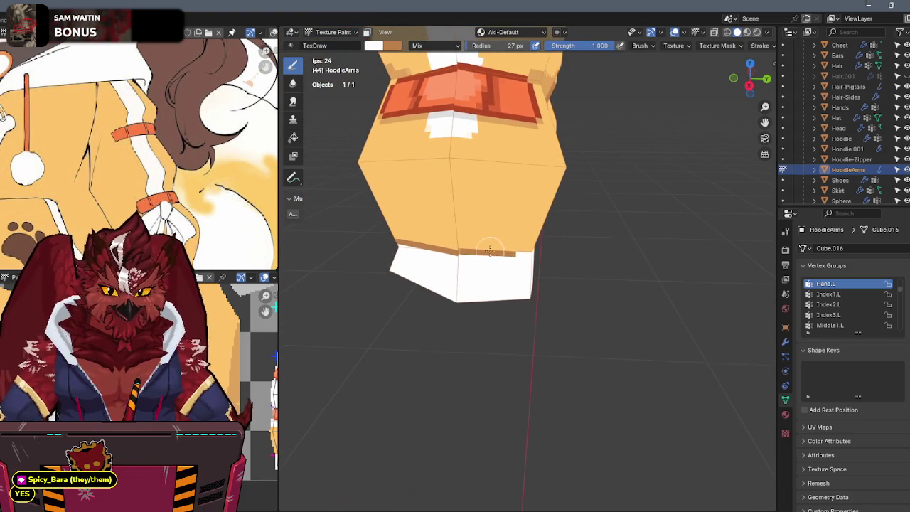
scroll(207, 140, "down", 3)
key("x")
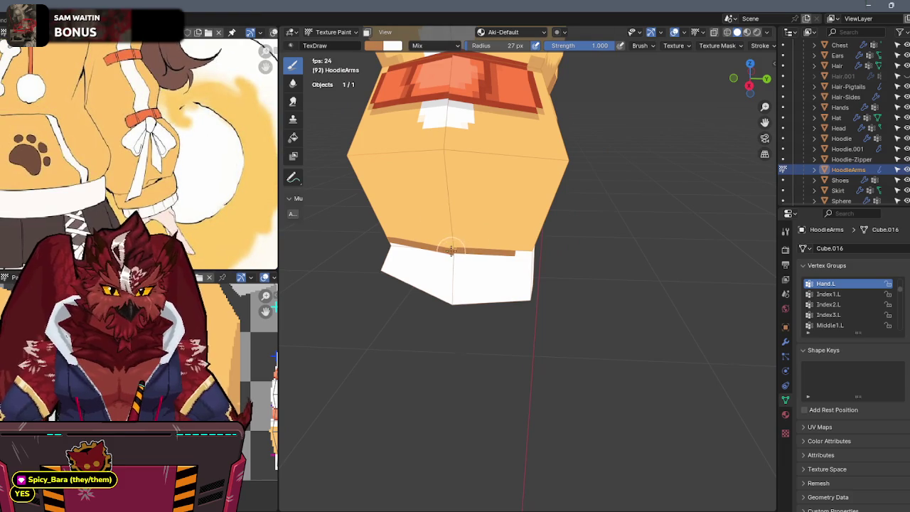
mouse_move(497, 245)
middle_mouse_down()
mouse_move(483, 231)
mouse_move(536, 245)
mouse_move(658, 221)
mouse_move(527, 205)
middle_mouse_up()
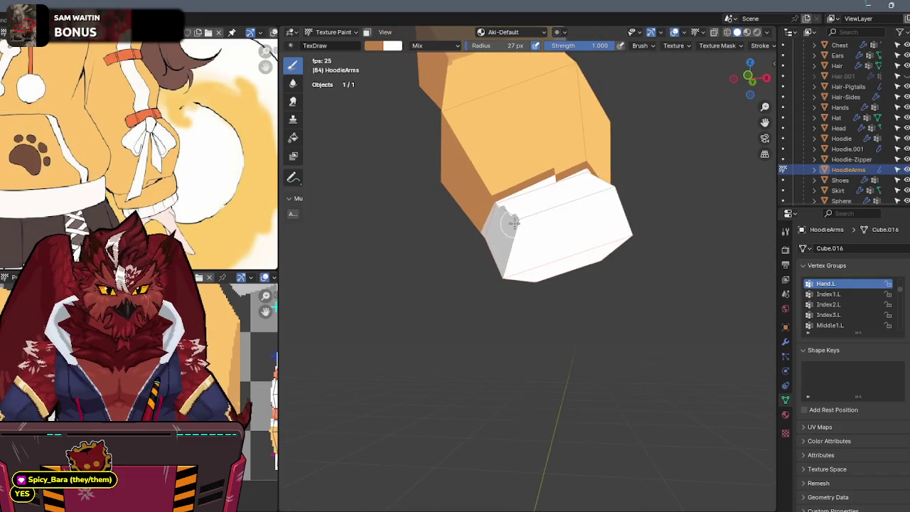
key("s")
Step: Select the cuff's hexagonal end face, mask painting to it, and fill it grey
key("Tab")
left_click(552, 210)
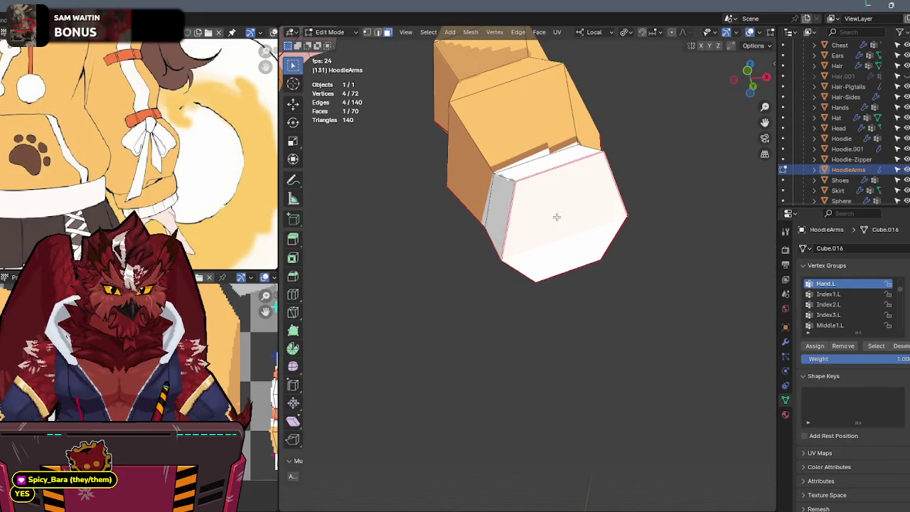
left_click(556, 214)
key("Tab")
key("1")
left_click_drag(523, 187, 562, 302)
mouse_move(562, 303)
middle_mouse_down()
mouse_move(558, 250)
mouse_move(548, 236)
mouse_move(565, 248)
mouse_move(563, 258)
mouse_move(551, 240)
middle_mouse_up()
key("1")
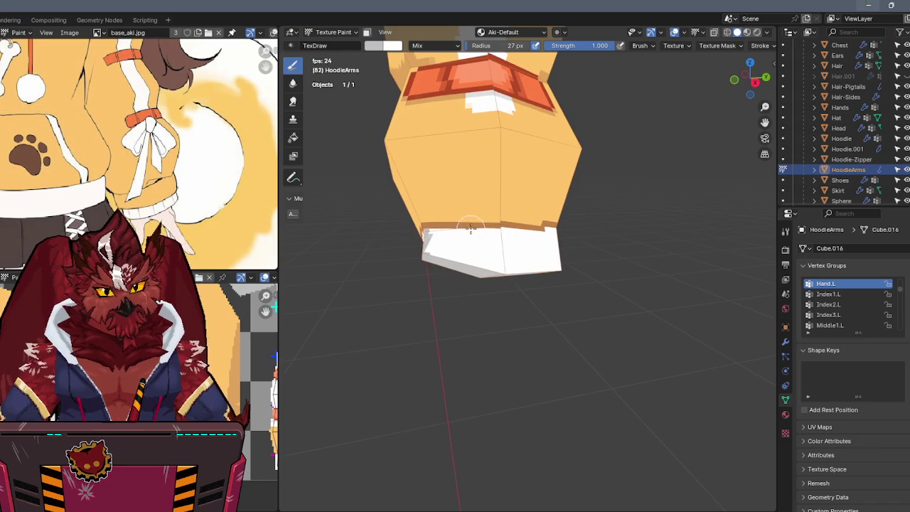
Step: Paint thin grey fold stripes down the white cuff, then lower Strength and swap colours
middle_click_drag(465, 272, 469, 242)
left_click_drag(484, 232, 479, 274)
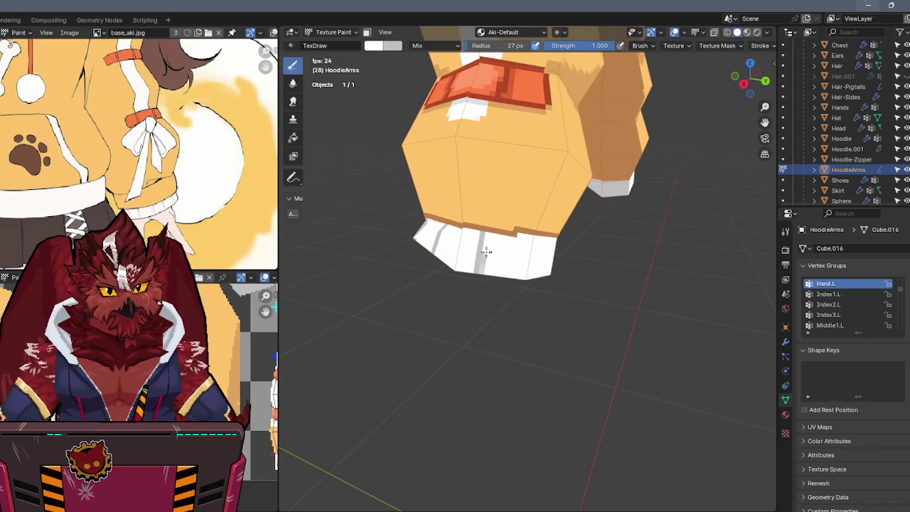
middle_click_drag(486, 246, 517, 235)
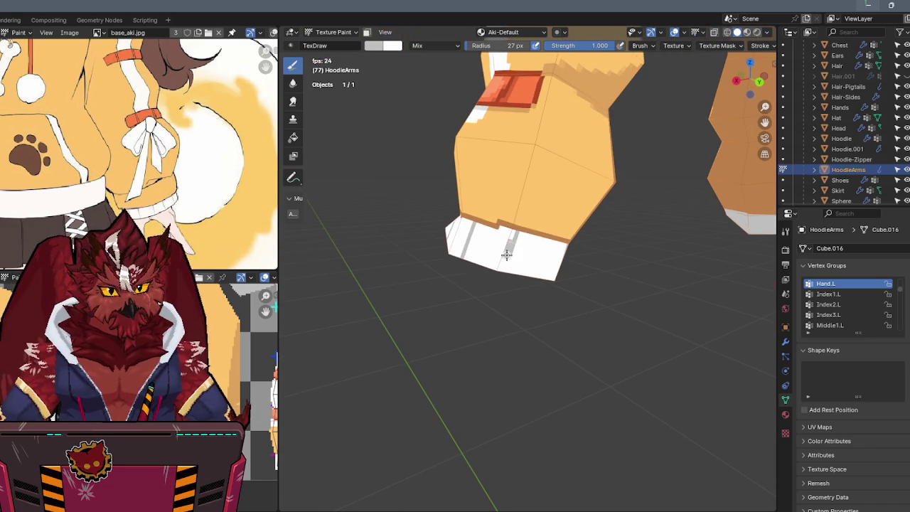
mouse_move(496, 281)
middle_mouse_down()
mouse_move(517, 234)
mouse_move(536, 246)
middle_mouse_up()
left_click_drag(538, 238, 526, 277)
mouse_move(596, 46)
left_mouse_down()
mouse_move(573, 62)
mouse_move(585, 85)
left_mouse_up()
key("x")
Step: Return to Texture Paint, sample the sleeve orange at Strength 1.000, and enter Edit Mode
mouse_move(550, 211)
middle_mouse_down()
mouse_move(503, 262)
mouse_move(497, 249)
mouse_move(503, 260)
mouse_move(522, 197)
mouse_move(562, 185)
mouse_move(547, 201)
mouse_move(548, 186)
mouse_move(538, 193)
middle_mouse_up()
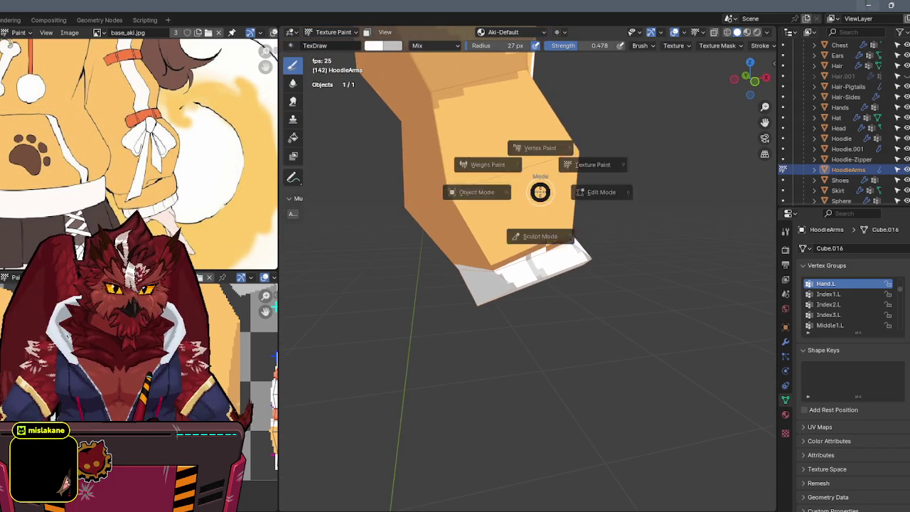
key("ctrl+Tab")
middle_click_drag(445, 203, 573, 192)
key("ctrl+Tab")
left_click(596, 177)
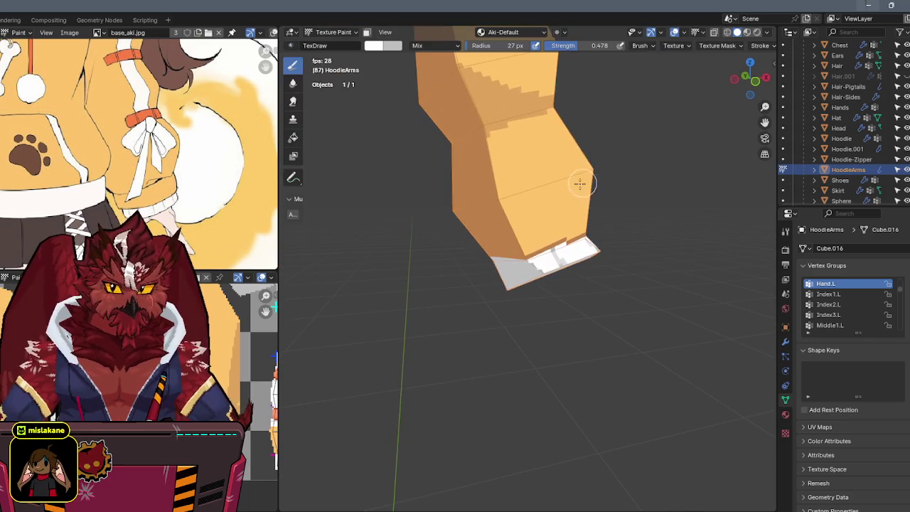
key("s")
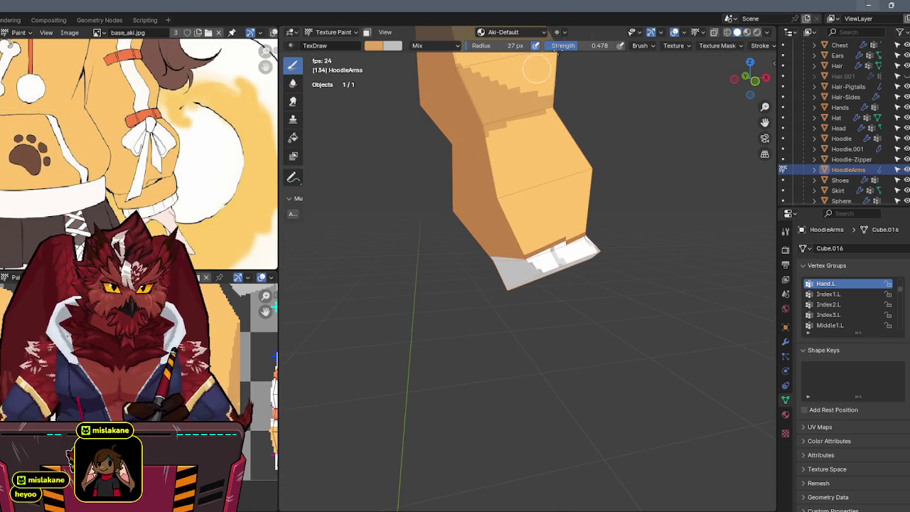
left_click_drag(596, 45, 626, 46)
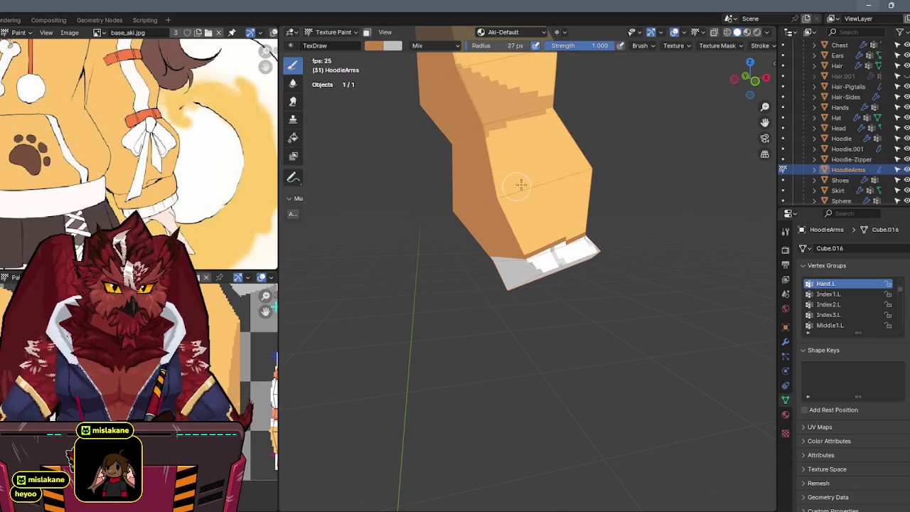
key("Tab")
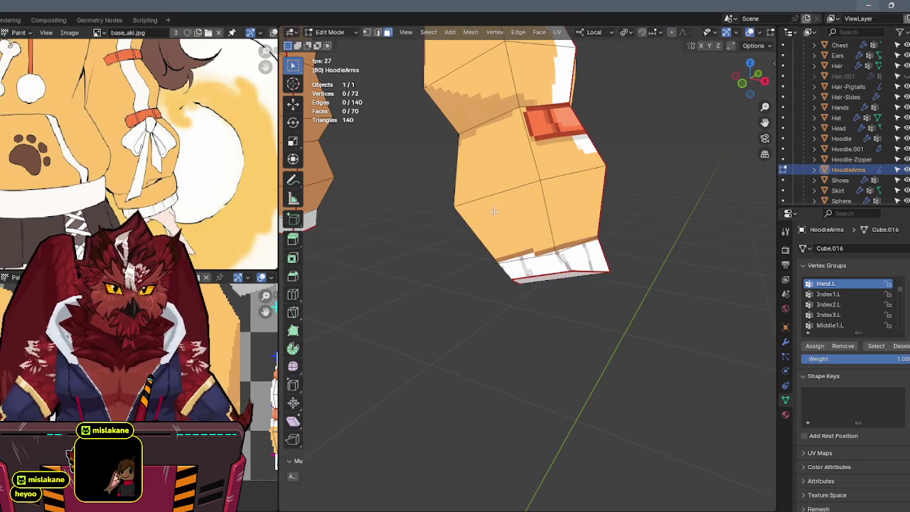
Step: Select the lower sleeve faces and enter Texture Paint with face-selection masking
left_click(549, 206)
middle_click_drag(550, 206, 504, 201)
key("ctrl+Tab")
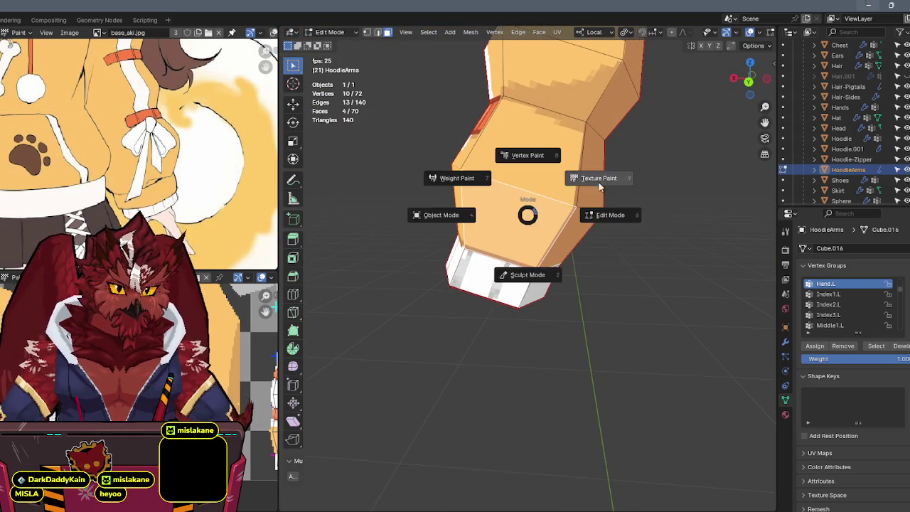
left_click(574, 205)
key("m")
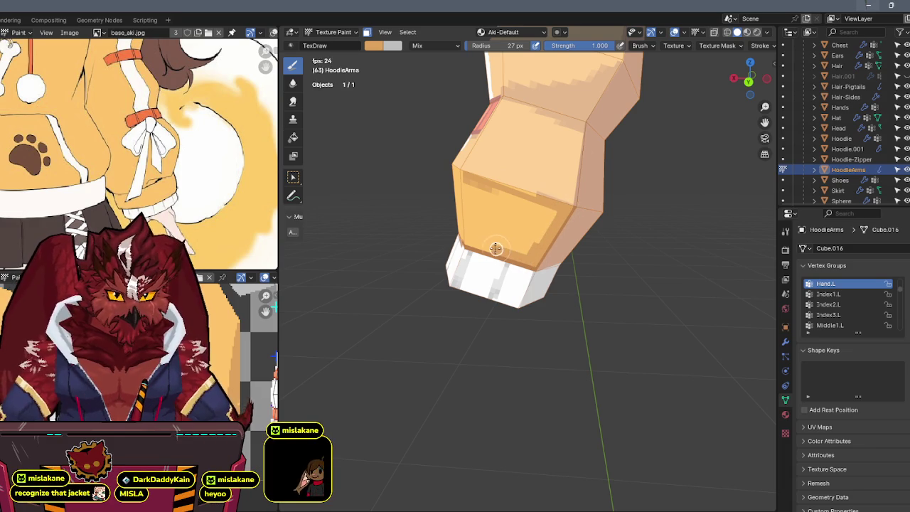
Step: Paint darker orange shading over the lower sleeve just above the cuff
left_click_drag(477, 199, 549, 208)
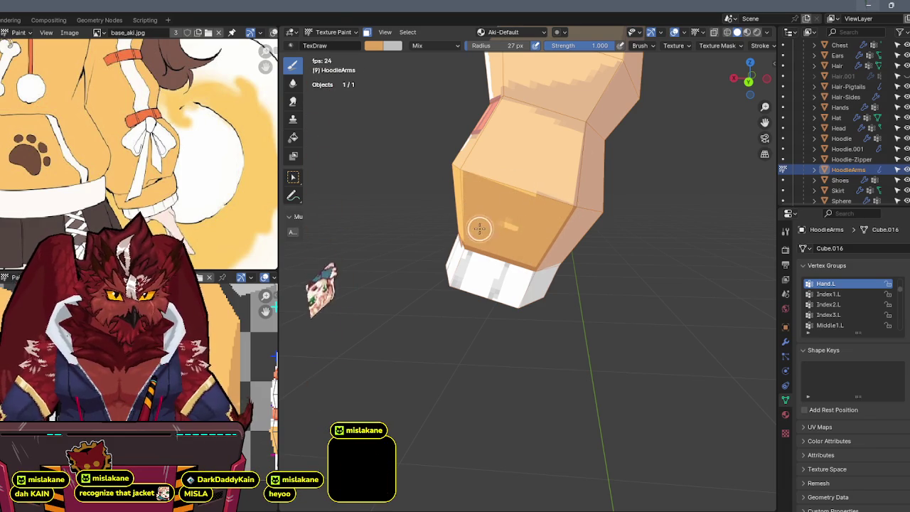
mouse_move(522, 217)
middle_mouse_down()
mouse_move(545, 190)
mouse_move(555, 197)
mouse_move(528, 194)
mouse_move(572, 195)
mouse_move(535, 223)
mouse_move(530, 242)
middle_mouse_up()
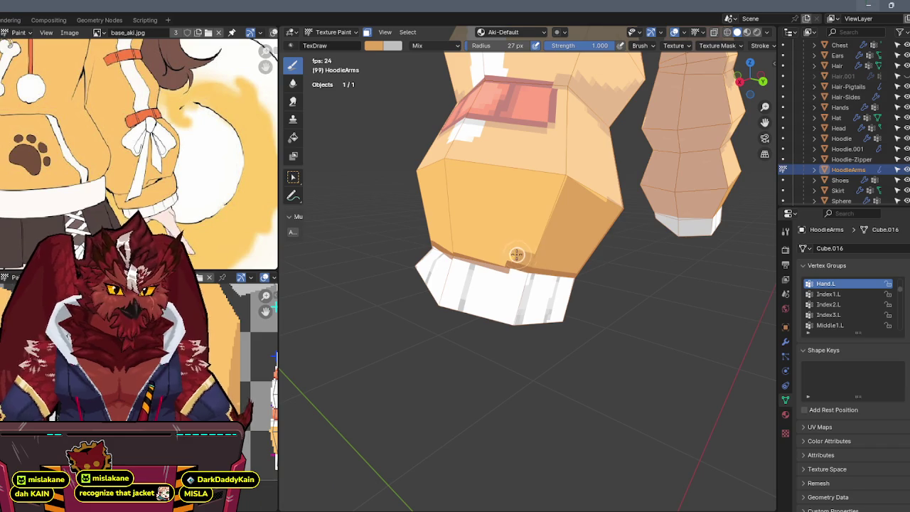
mouse_move(452, 242)
middle_mouse_down()
mouse_move(479, 217)
mouse_move(547, 225)
mouse_move(512, 219)
mouse_move(570, 199)
mouse_move(518, 197)
middle_mouse_up()
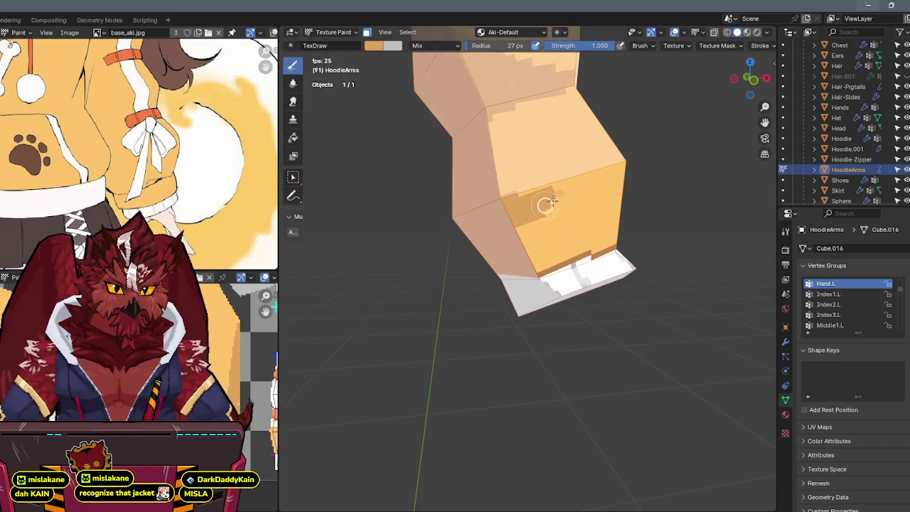
left_click_drag(518, 219, 576, 218)
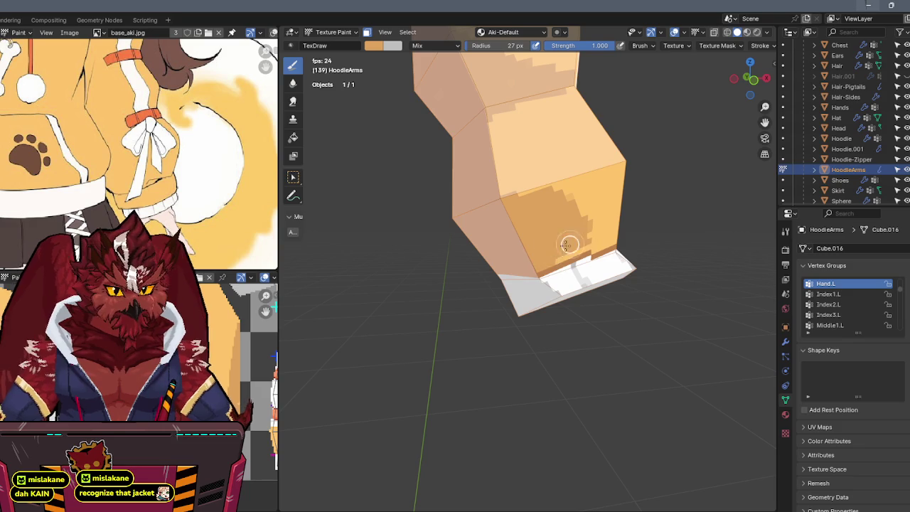
middle_click_drag(589, 240, 528, 240)
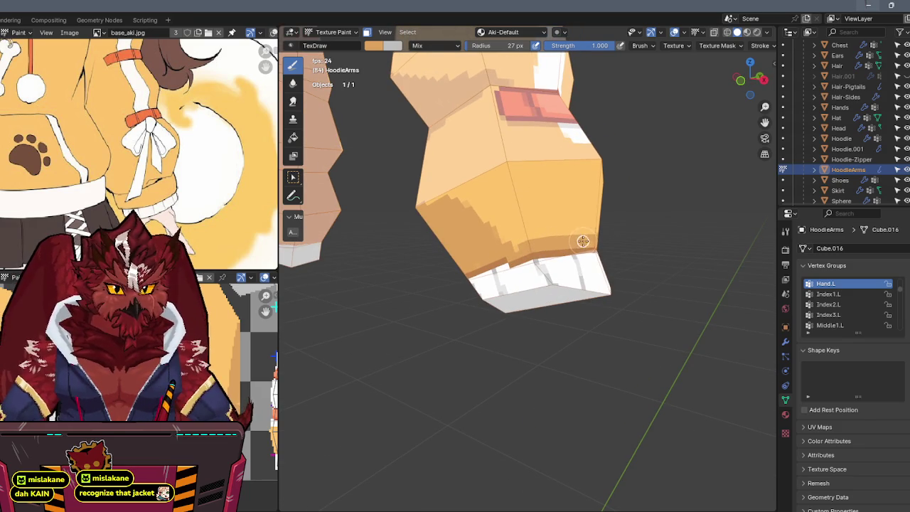
left_click_drag(505, 238, 473, 183)
middle_click_drag(495, 177, 552, 189)
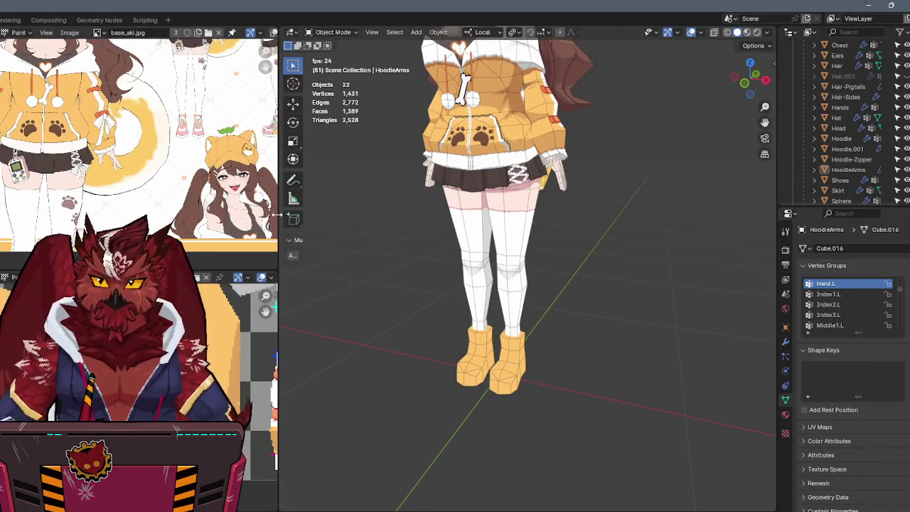
Step: Pan the reference sheet and zoom the viewport onto the character's head and chest
middle_click_drag(532, 147, 540, 190)
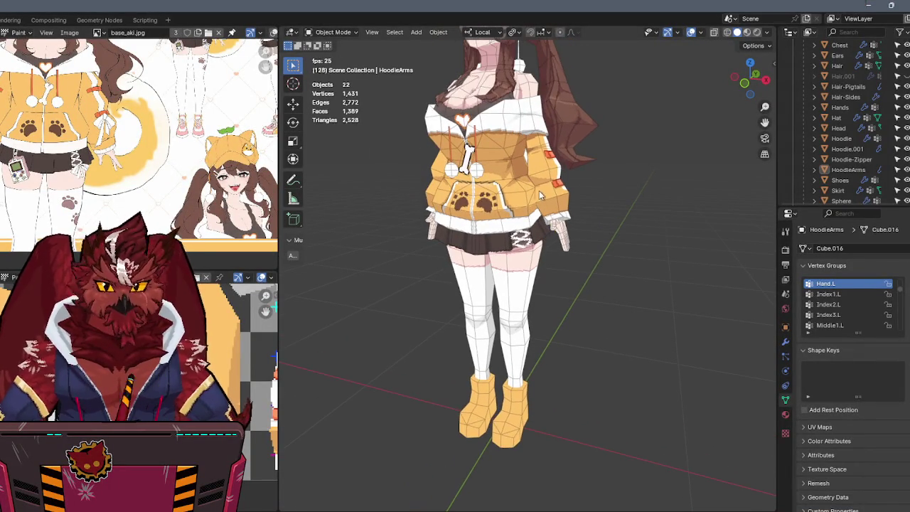
middle_click_drag(194, 99, 186, 142)
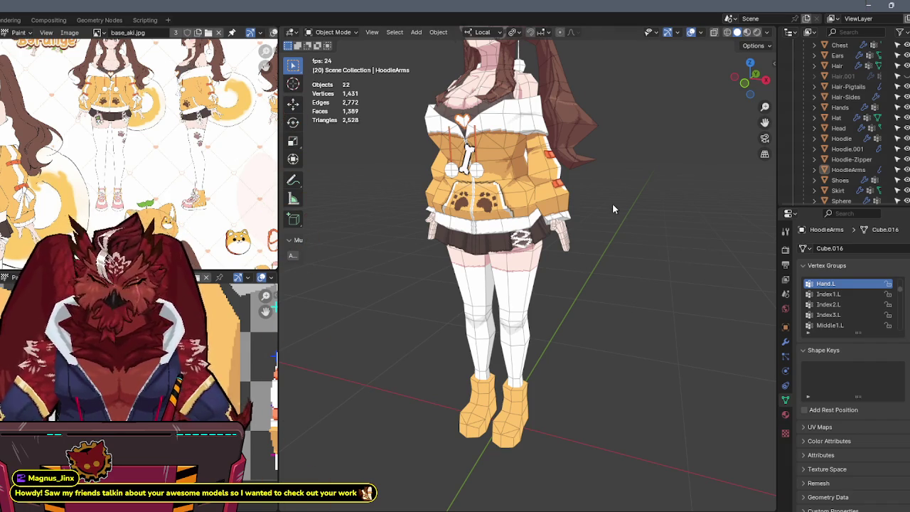
scroll(607, 236, "up", 3)
scroll(607, 235, "down", 5)
scroll(601, 234, "down", 2)
mouse_move(601, 235)
middle_mouse_down()
mouse_move(593, 155)
mouse_move(599, 183)
mouse_move(623, 180)
mouse_move(609, 196)
mouse_move(549, 209)
mouse_move(537, 186)
middle_mouse_up()
Step: Select the Hair-Pigtails object and enter Edit Mode on it
key("ctrl+Tab")
scroll(549, 209, "up", 4)
scroll(523, 162, "up", 1)
left_click(498, 220)
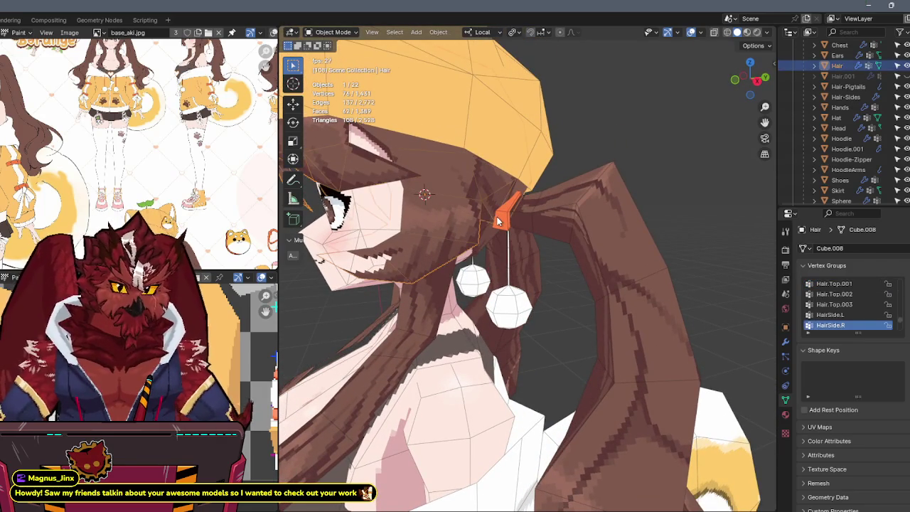
left_click(497, 220)
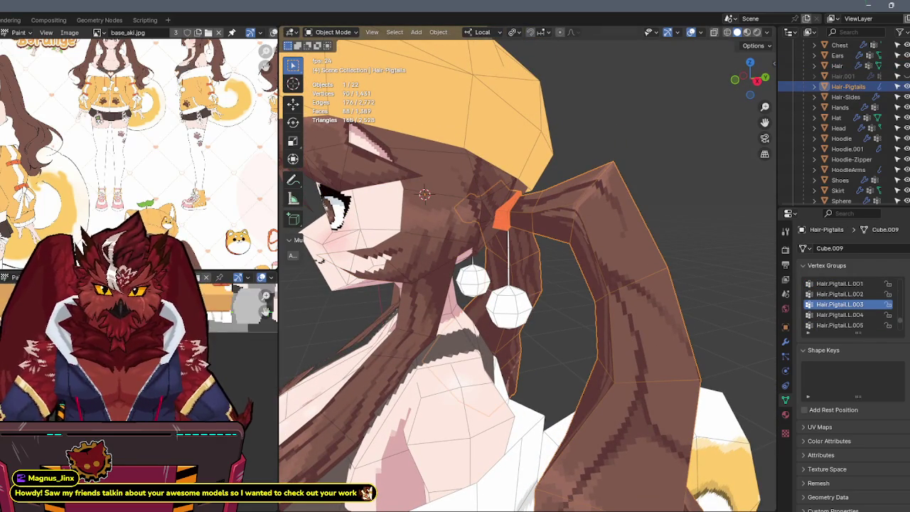
key("Tab")
middle_click_drag(545, 254, 521, 248)
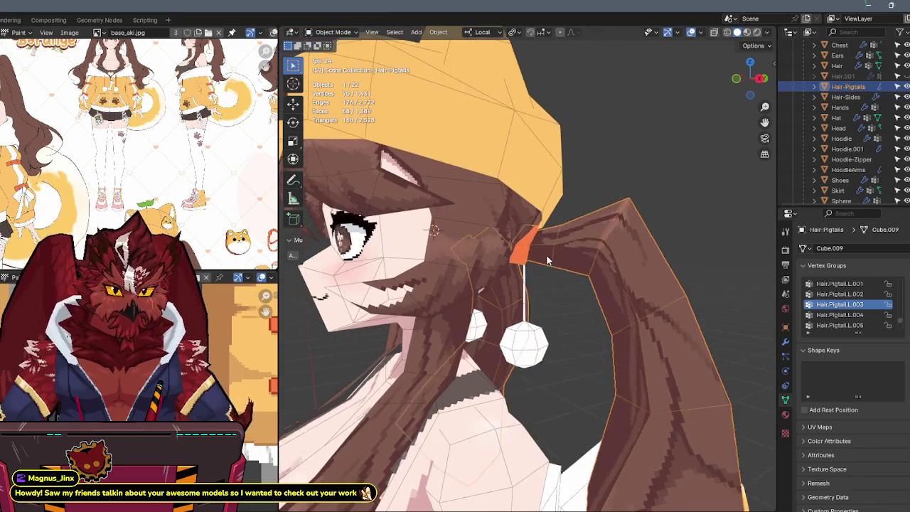
left_click(540, 245, "alt")
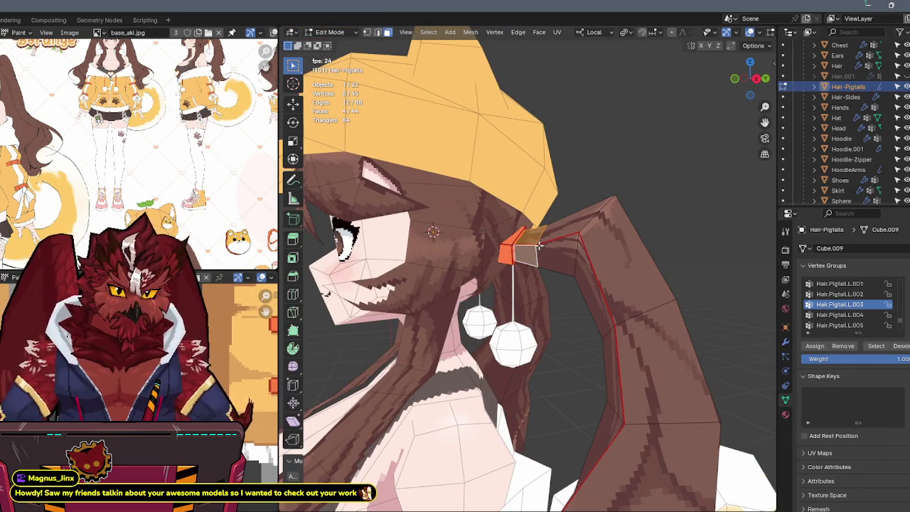
scroll(521, 242, "up", 4)
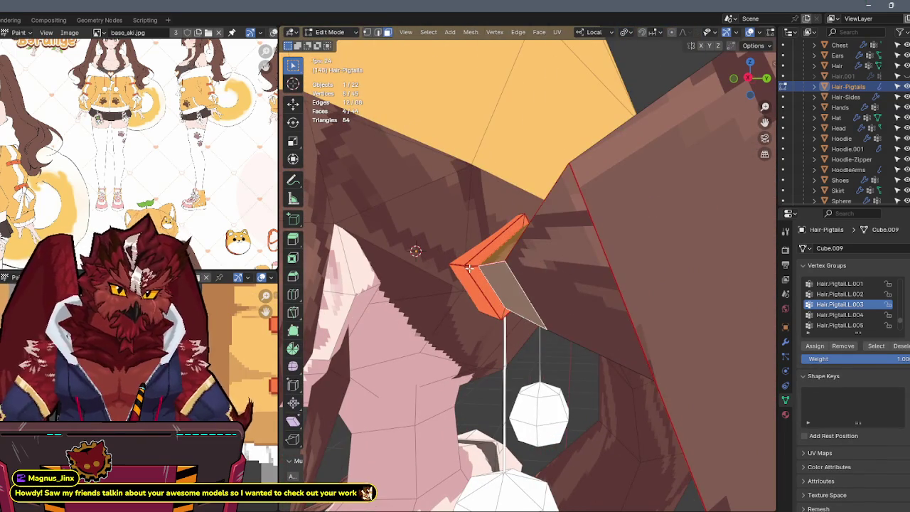
key("ctrl+Tab")
left_click(529, 232)
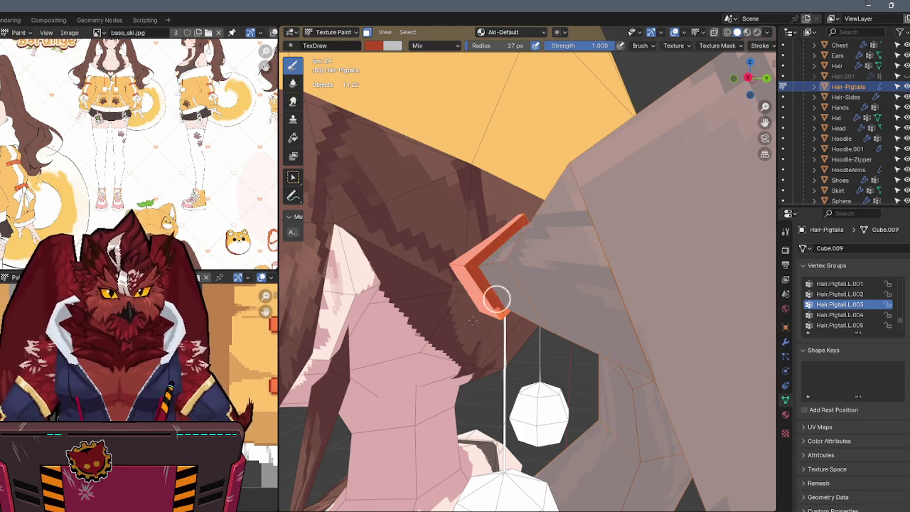
scroll(474, 353, "down", 5)
key("Tab")
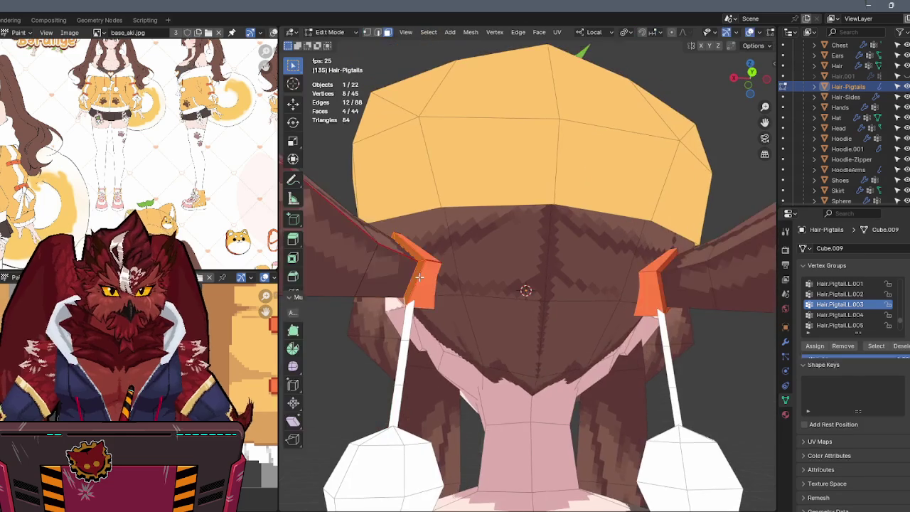
scroll(480, 262, "up", 4)
middle_click_drag(481, 262, 497, 221)
key("Tab")
scroll(519, 217, "up", 2)
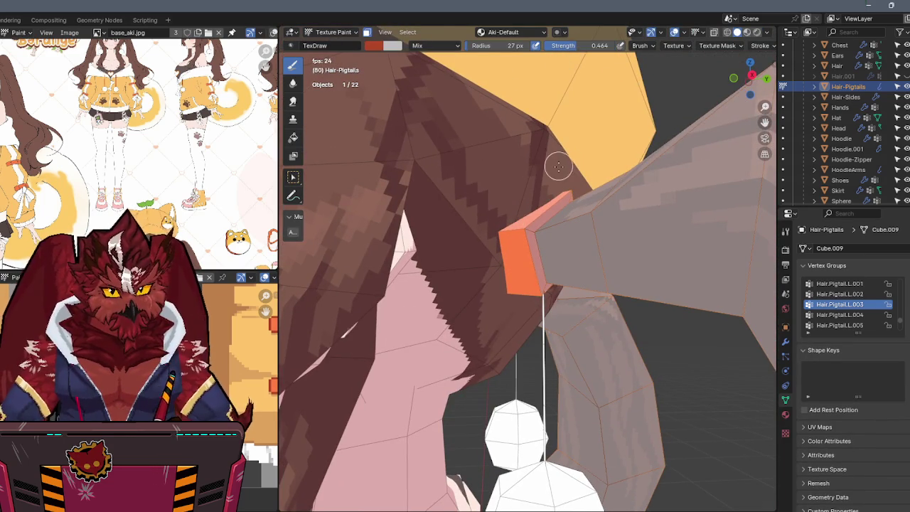
middle_click_drag(558, 163, 574, 211)
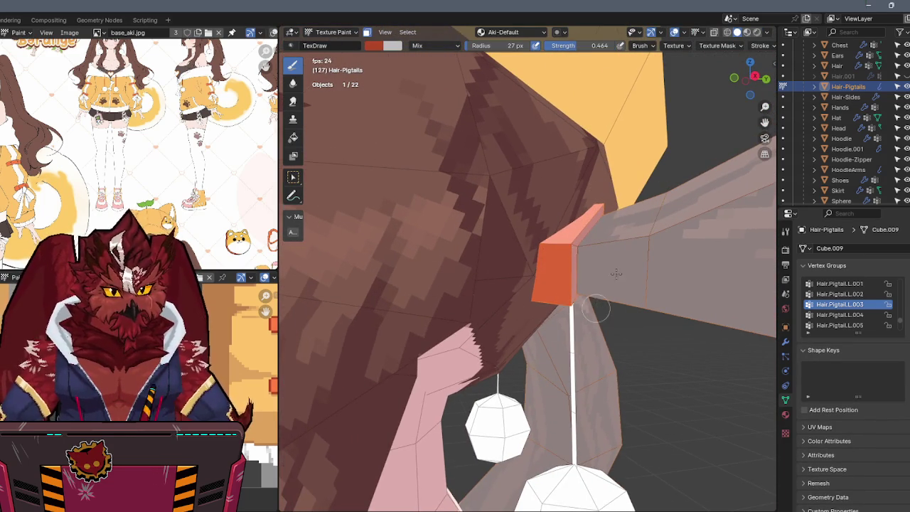
middle_click_drag(615, 274, 455, 277)
mouse_move(464, 347)
middle_mouse_down()
mouse_move(524, 254)
mouse_move(639, 213)
mouse_move(631, 221)
middle_mouse_up()
scroll(524, 254, "up", 5)
scroll(631, 221, "down", 4)
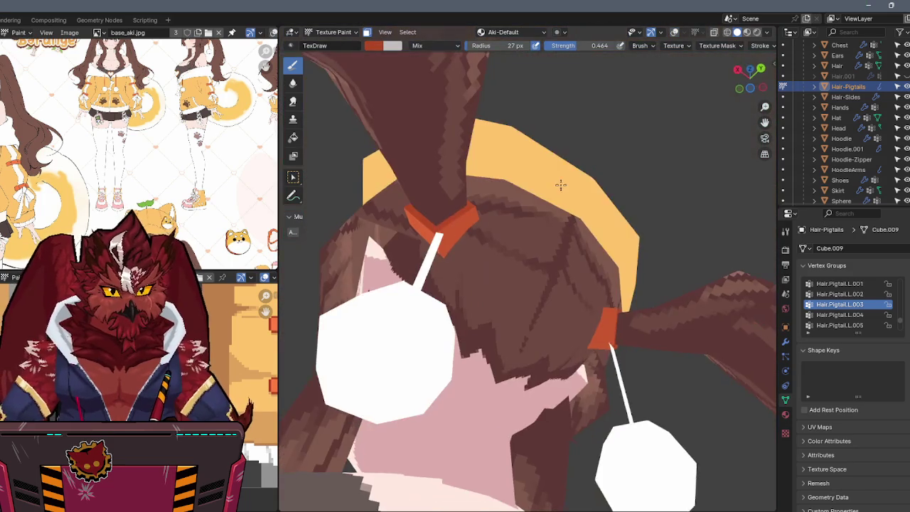
mouse_move(583, 179)
middle_mouse_down()
mouse_move(507, 243)
mouse_move(658, 248)
middle_mouse_up()
key("ctrl+Tab")
left_click(573, 248)
scroll(551, 313, "down", 3)
scroll(552, 313, "down", 2)
mouse_move(552, 313)
middle_mouse_down()
mouse_move(576, 203)
mouse_move(555, 227)
mouse_move(631, 235)
mouse_move(584, 234)
mouse_move(577, 265)
mouse_move(589, 213)
mouse_move(581, 226)
middle_mouse_up()
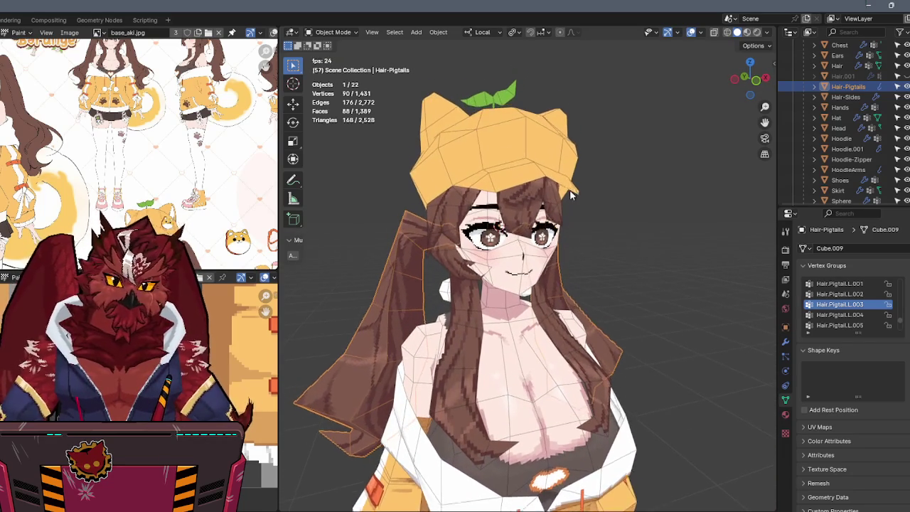
Step: Put the Hat into Texture Paint mode and toggle the viewport overlays
left_click(556, 201)
key("ctrl+Tab")
left_click(609, 159)
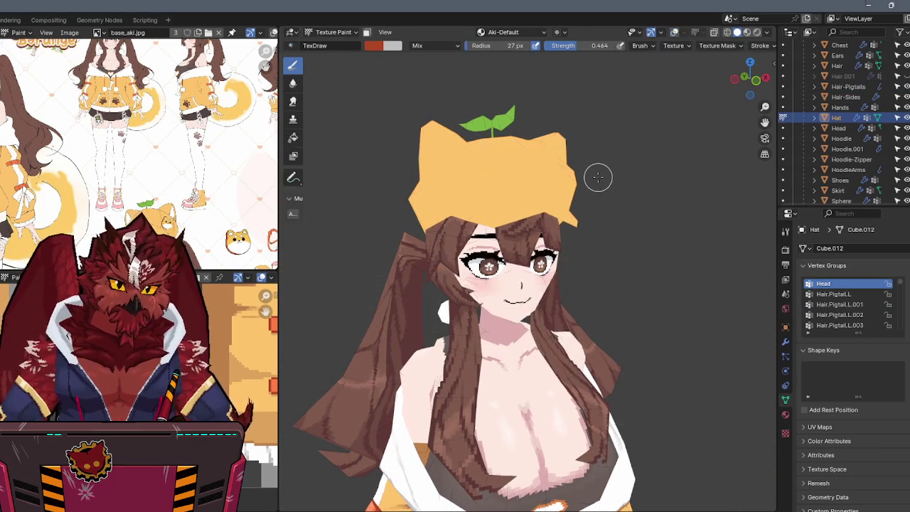
mouse_move(559, 184)
middle_mouse_down()
mouse_move(531, 192)
mouse_move(556, 188)
mouse_move(578, 211)
middle_mouse_up()
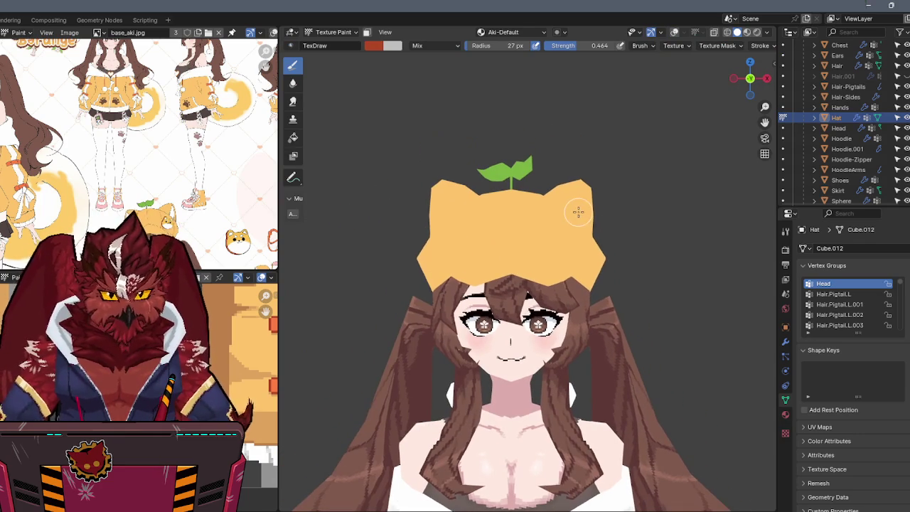
key("shift+alt+z")
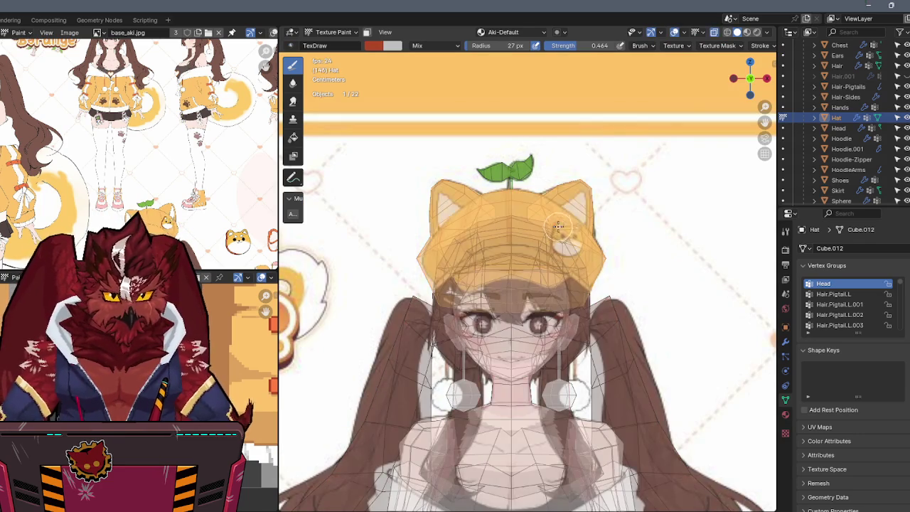
Step: Zoom the reference image in on the character's orange cap design
middle_click_drag(188, 195, 147, 153)
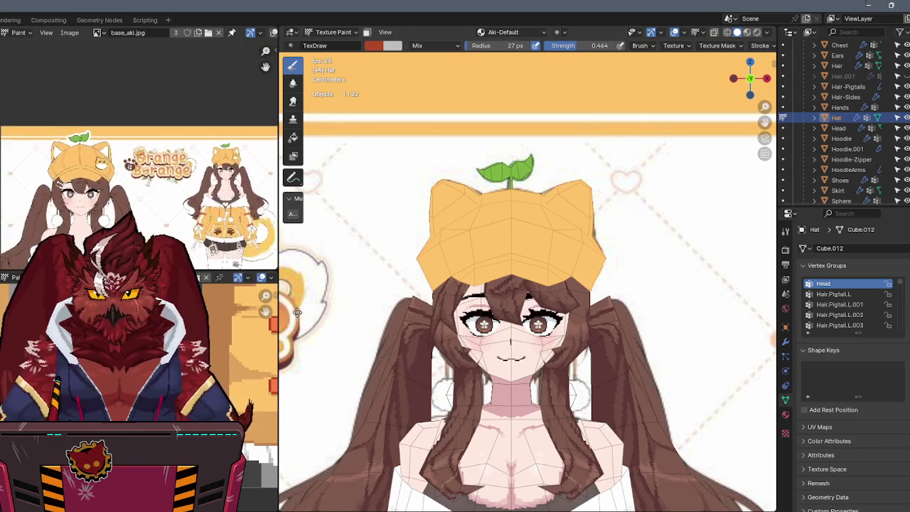
scroll(147, 154, "up", 2)
scroll(150, 156, "up", 3)
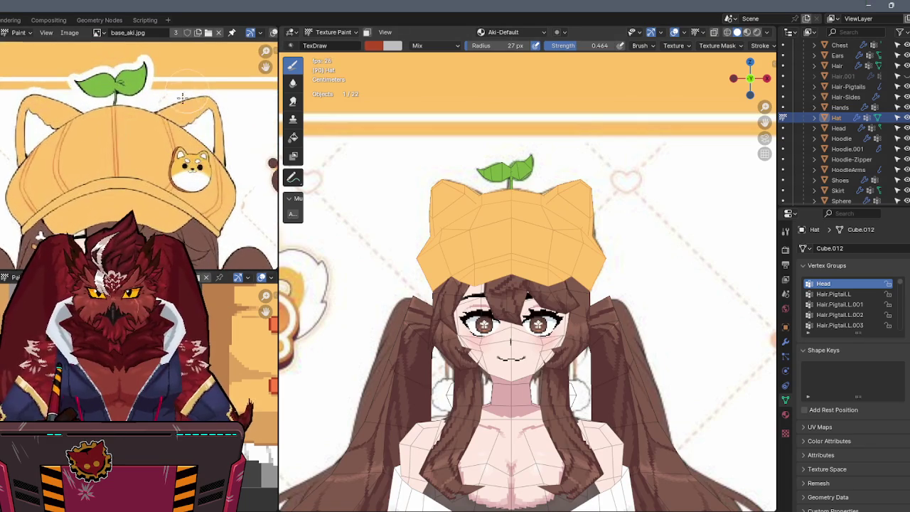
scroll(142, 171, "up", 1)
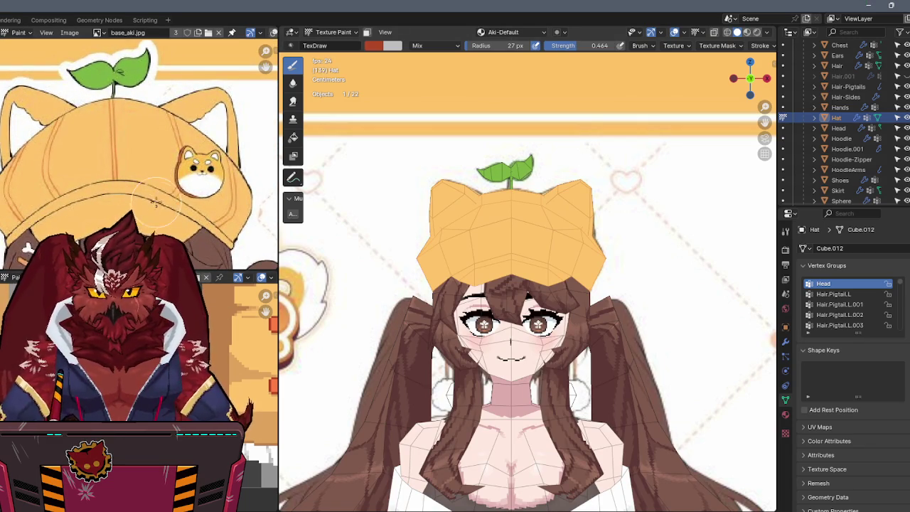
scroll(185, 202, "down", 3, "shift")
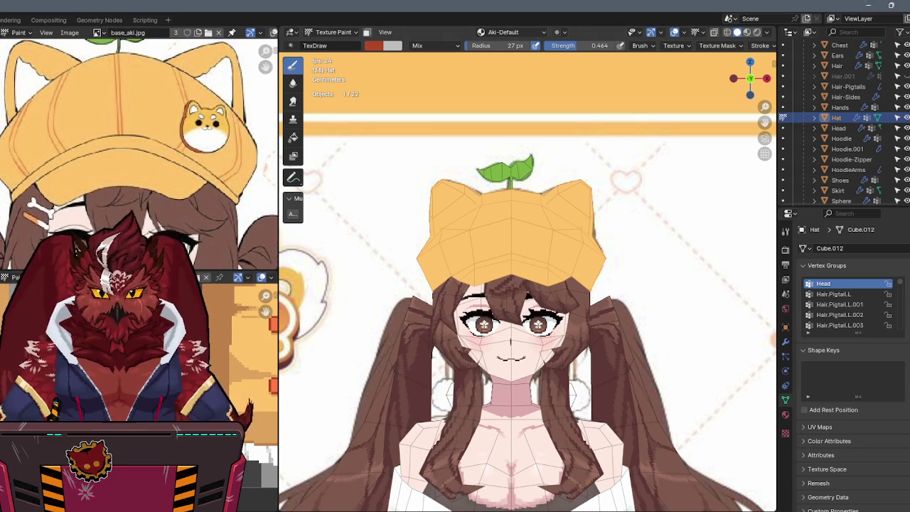
scroll(459, 241, "up", 1)
scroll(497, 206, "up", 1)
mouse_move(516, 209)
left_mouse_down()
mouse_move(473, 204)
mouse_move(495, 212)
left_mouse_up()
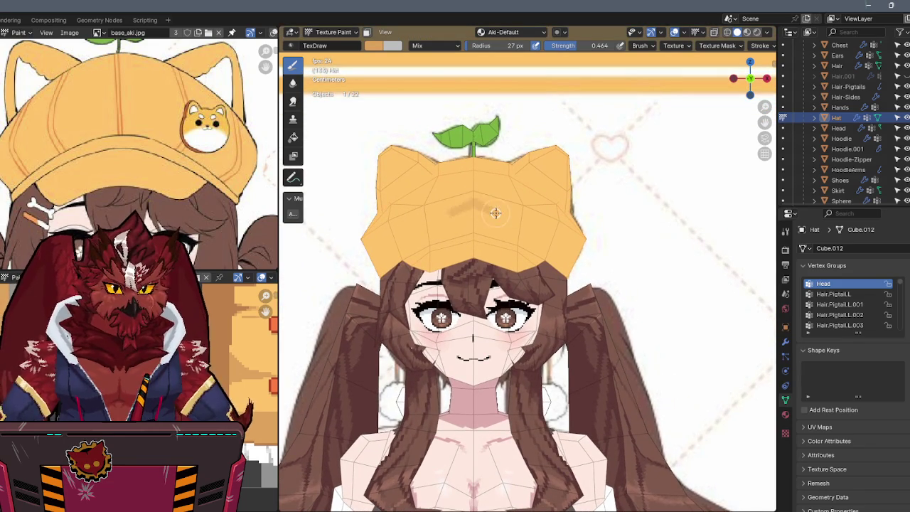
key("ctrl+z")
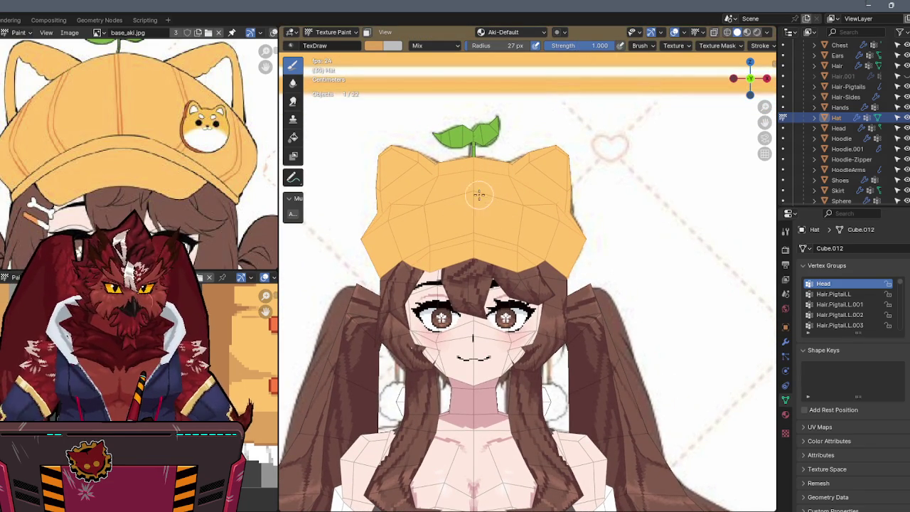
left_click_drag(483, 197, 574, 237)
mouse_move(574, 238)
middle_mouse_down()
mouse_move(515, 247)
mouse_move(467, 213)
mouse_move(430, 226)
middle_mouse_up()
key("ctrl+z")
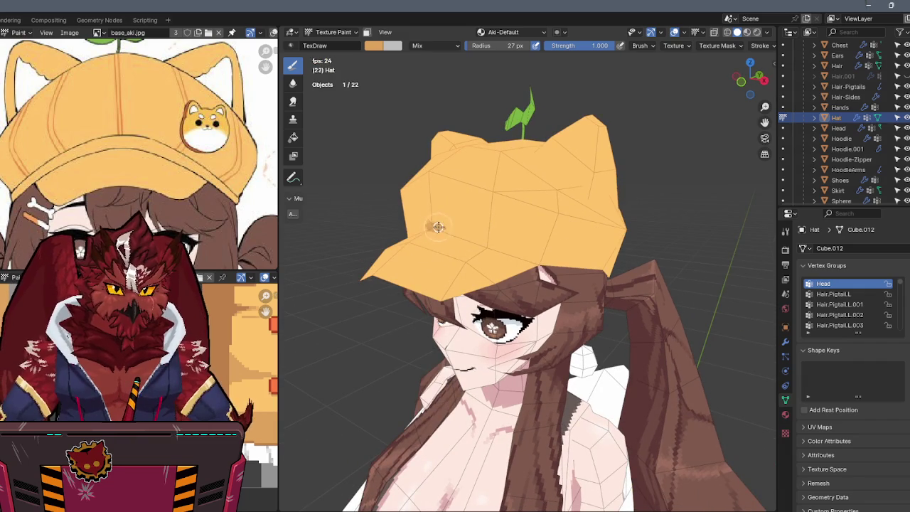
mouse_move(551, 266)
middle_mouse_down()
mouse_move(496, 256)
mouse_move(515, 254)
middle_mouse_up()
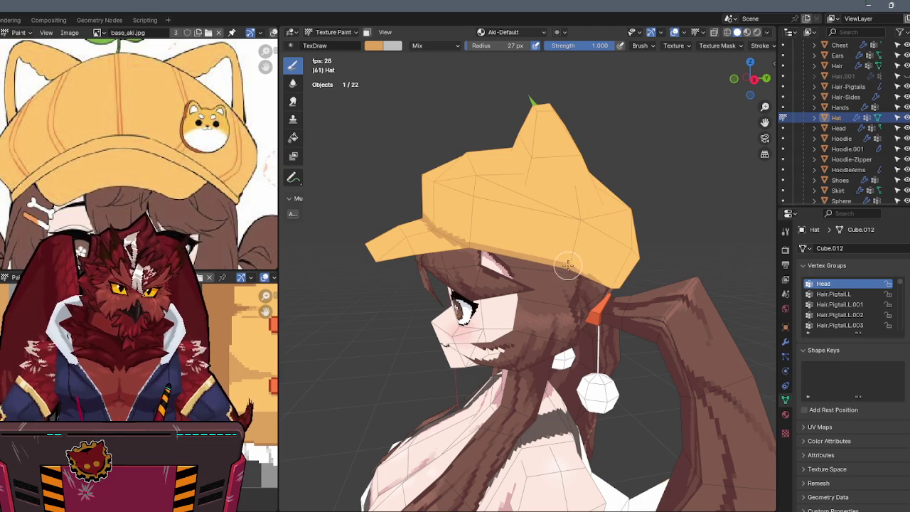
middle_click_drag(613, 288, 513, 284)
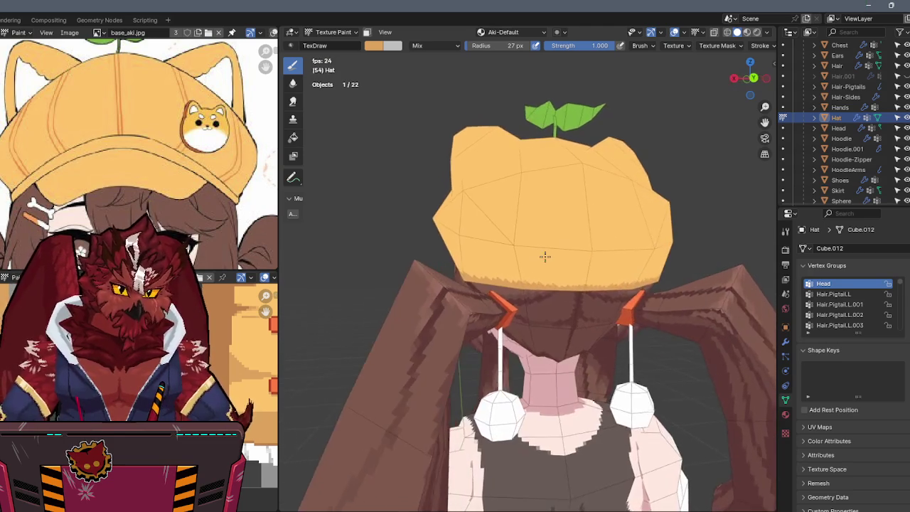
middle_click_drag(559, 240, 626, 246)
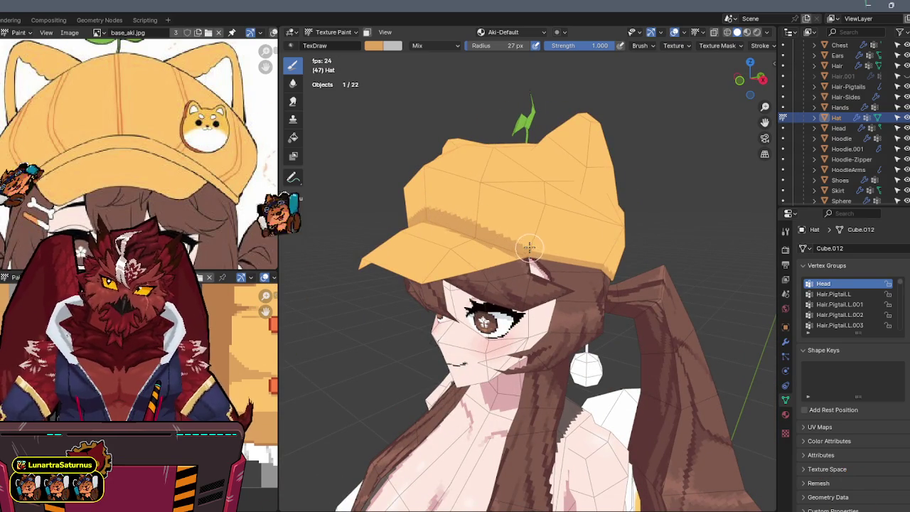
left_click_drag(463, 225, 529, 243)
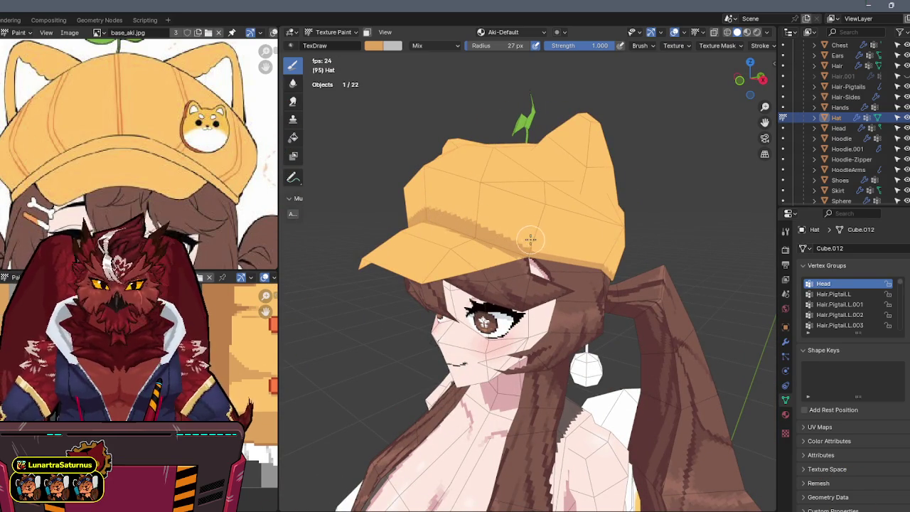
middle_click_drag(547, 218, 462, 217)
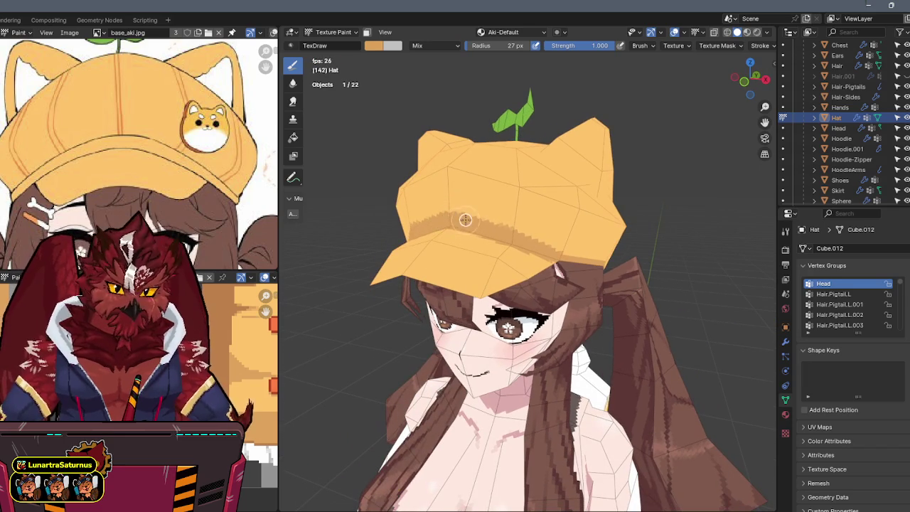
left_click_drag(465, 217, 595, 266)
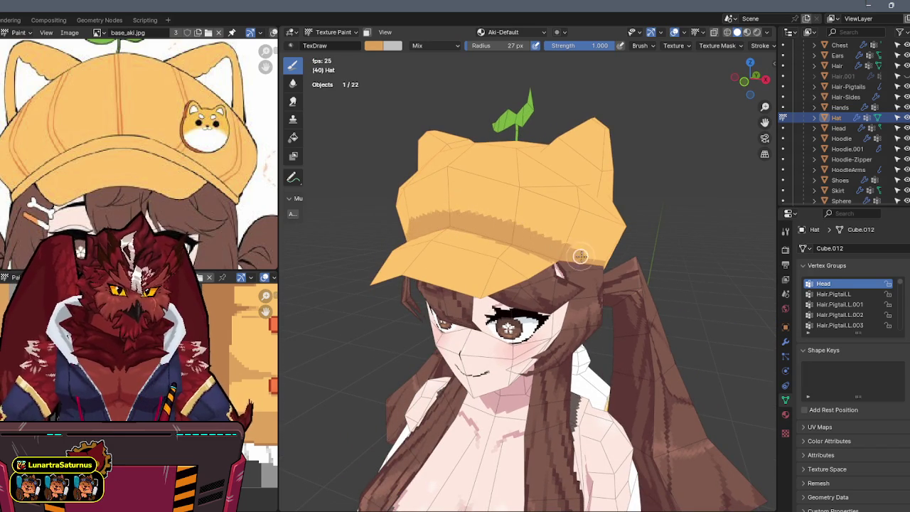
middle_click_drag(596, 266, 501, 238)
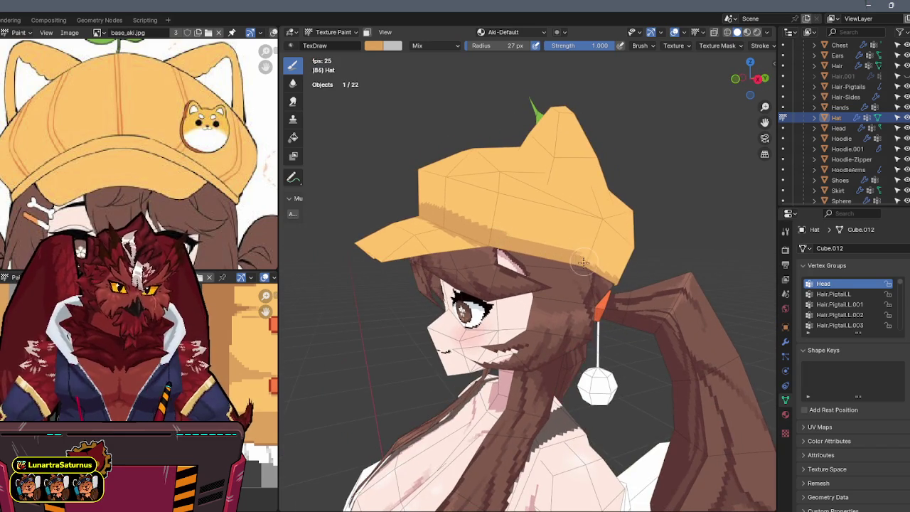
middle_click_drag(583, 267, 541, 247)
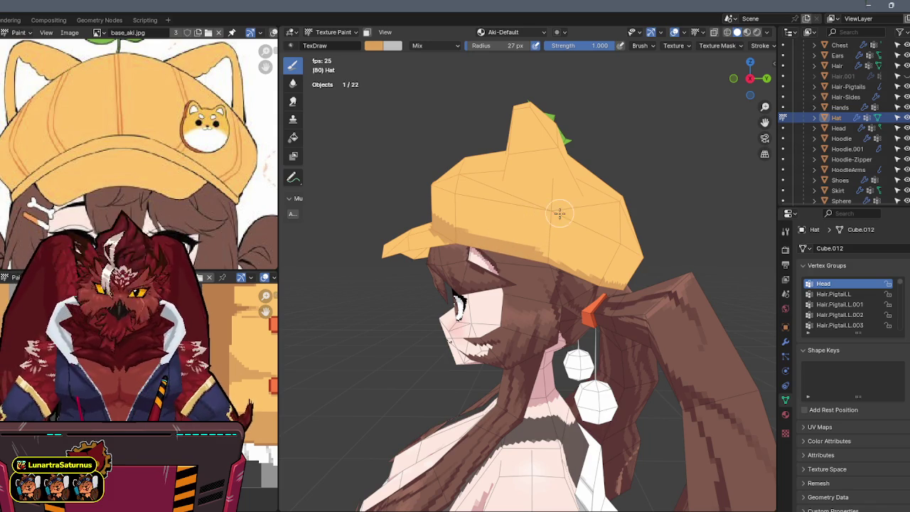
middle_click_drag(530, 217, 490, 215)
scroll(483, 215, "up", 2)
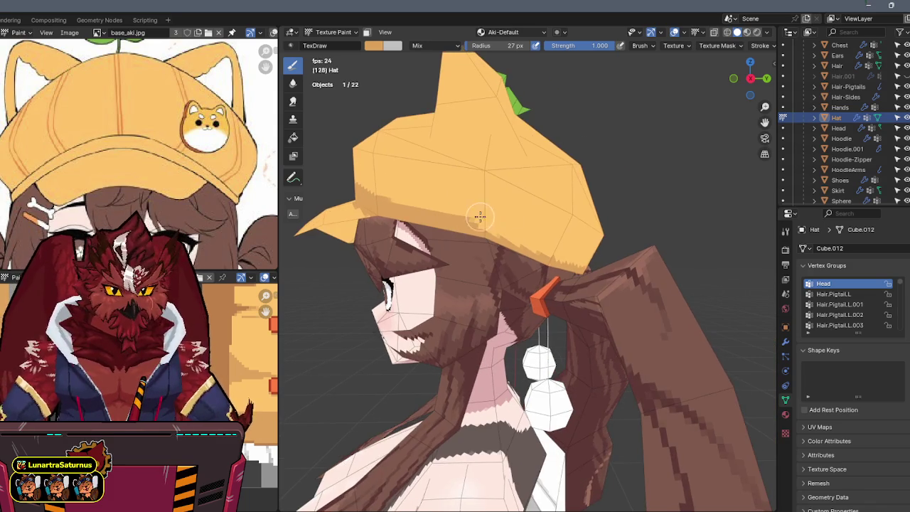
middle_click_drag(558, 256, 529, 223)
scroll(490, 245, "up", 1)
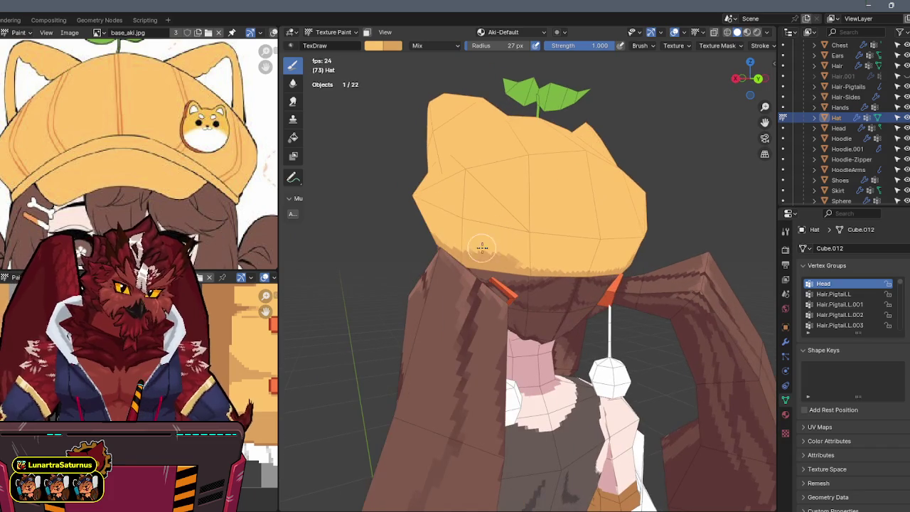
left_click_drag(529, 253, 572, 268)
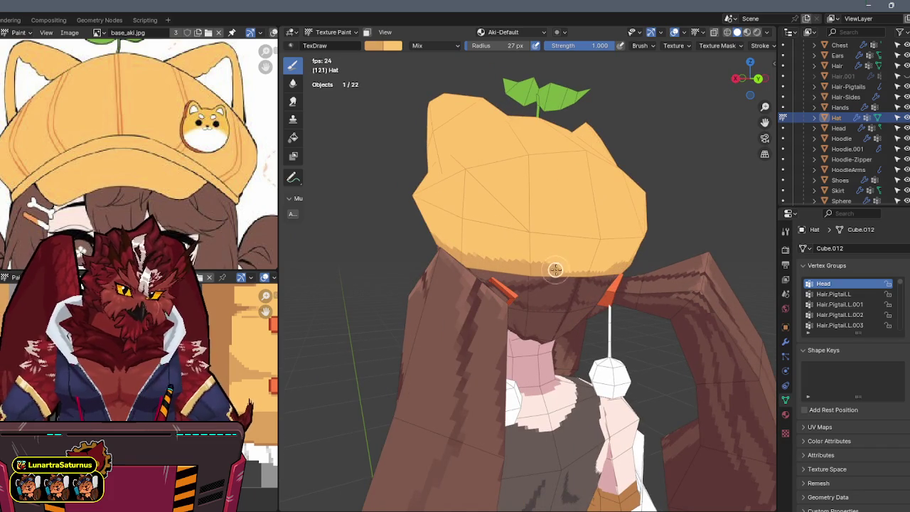
mouse_move(519, 265)
middle_mouse_down()
mouse_move(535, 255)
mouse_move(595, 264)
middle_mouse_up()
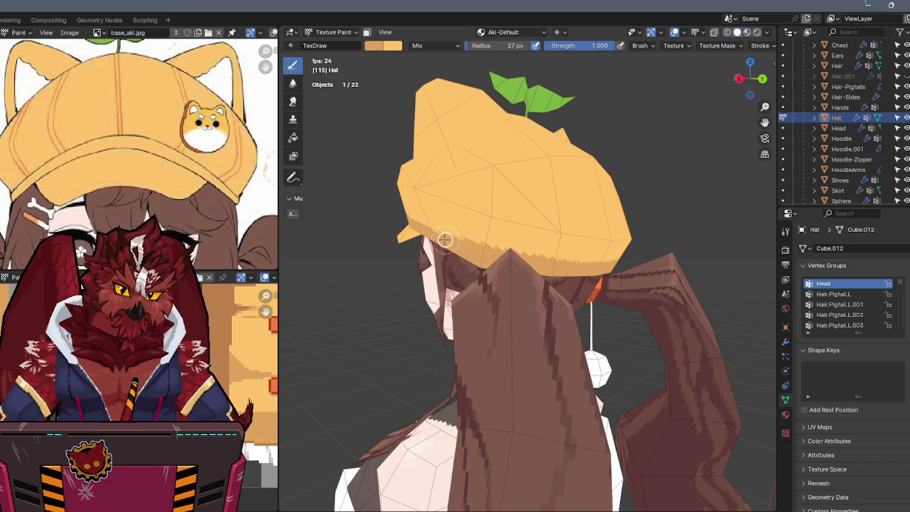
middle_click_drag(451, 236, 487, 231)
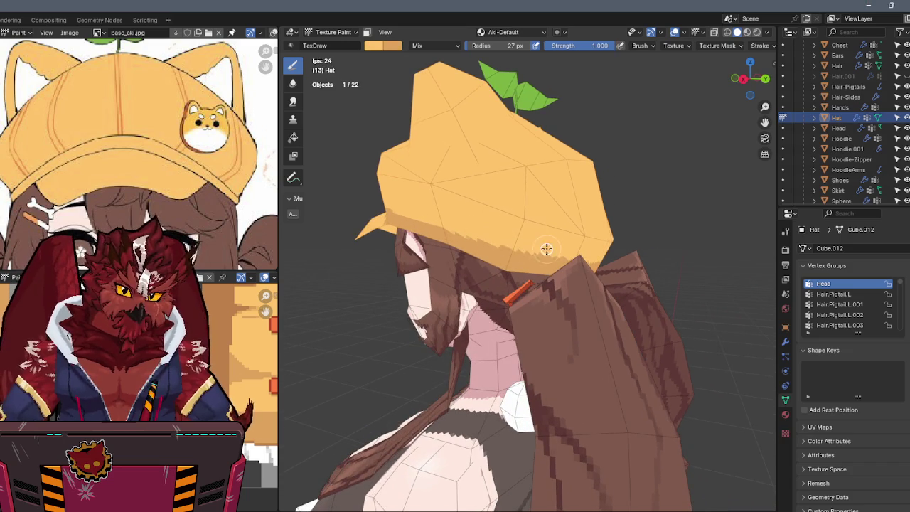
Step: Lighten the dark band on the hat's back and bottom brim with light orange
mouse_move(569, 249)
middle_mouse_down()
mouse_move(505, 248)
mouse_move(511, 234)
mouse_move(637, 222)
mouse_move(436, 203)
middle_mouse_up()
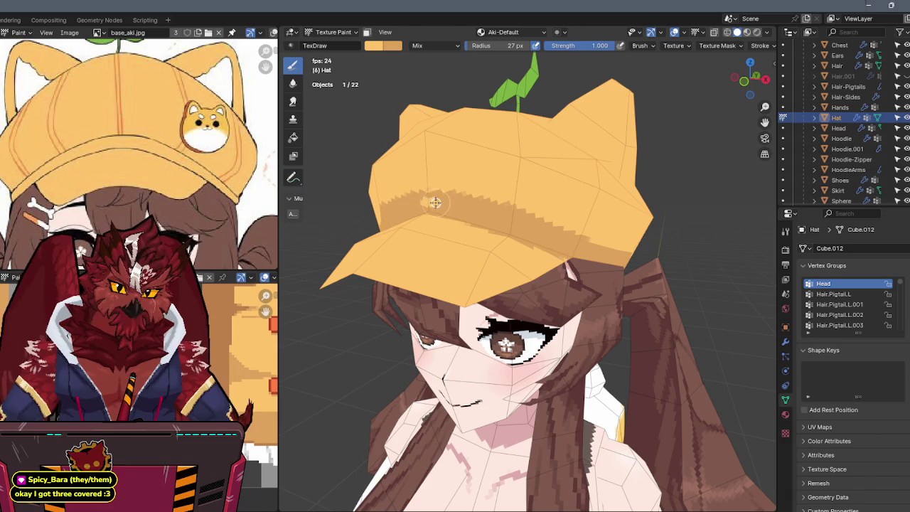
left_click_drag(432, 204, 571, 247)
middle_click_drag(571, 246, 508, 248)
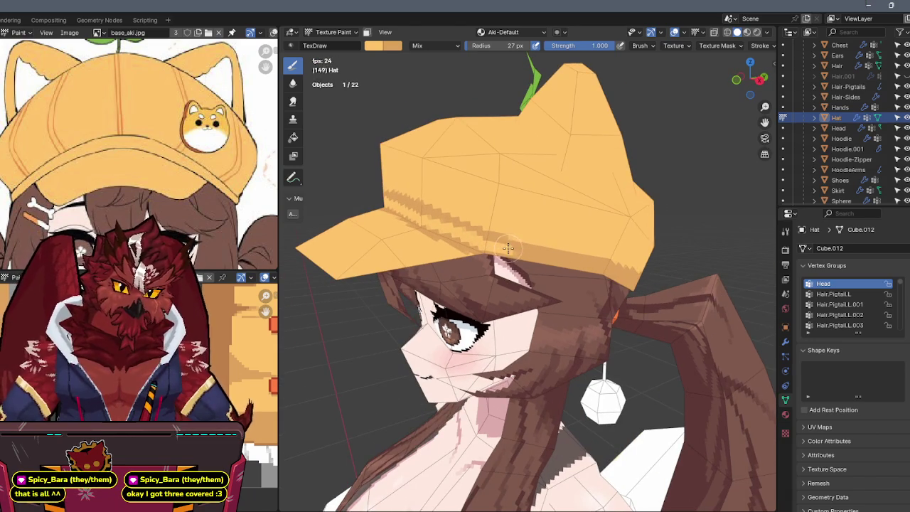
mouse_move(598, 263)
middle_mouse_down()
mouse_move(511, 255)
mouse_move(561, 270)
middle_mouse_up()
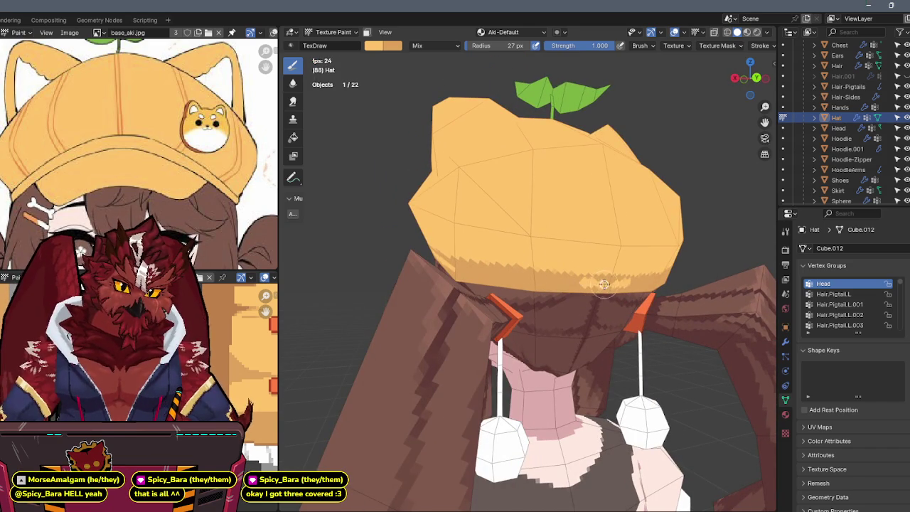
left_click_drag(588, 283, 470, 270)
Step: Orbit to the character's front and start an orange stripe on the hat
mouse_move(470, 270)
middle_mouse_down()
mouse_move(527, 285)
mouse_move(558, 281)
mouse_move(524, 240)
mouse_move(532, 233)
middle_mouse_up()
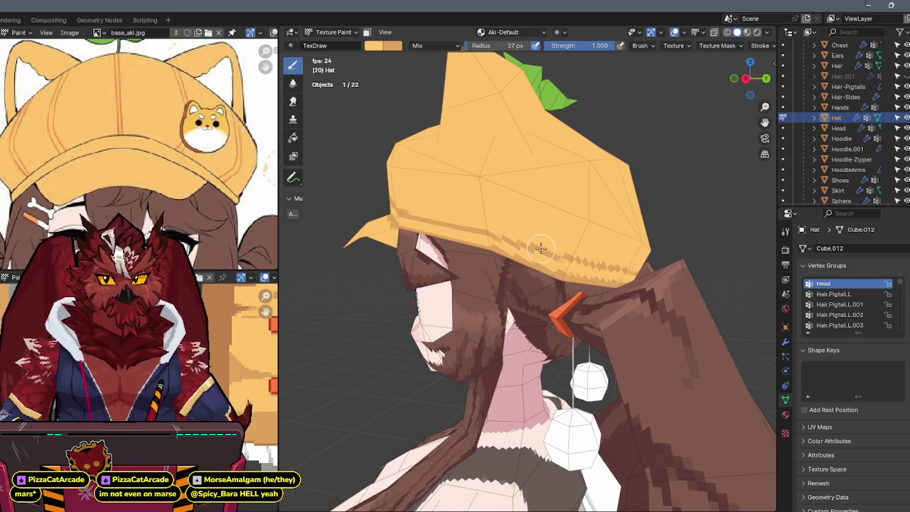
middle_click_drag(545, 217, 576, 209)
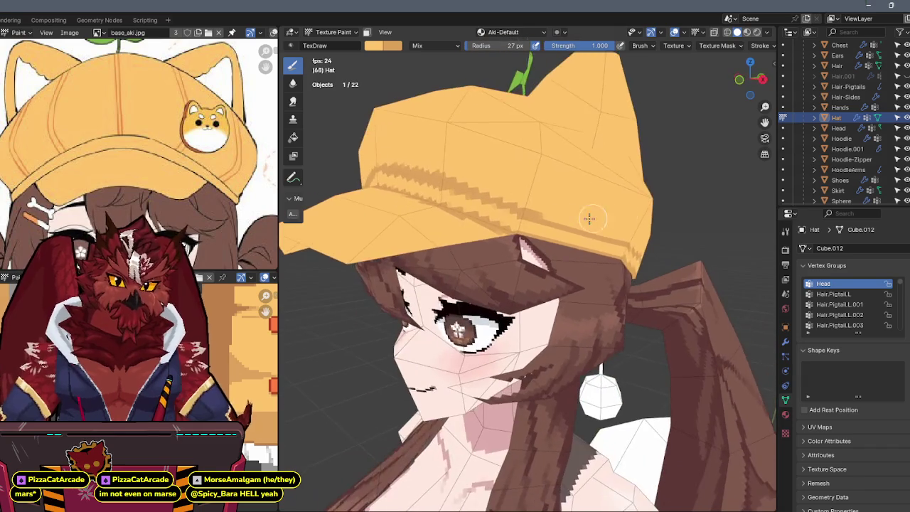
scroll(600, 212, "up", 2)
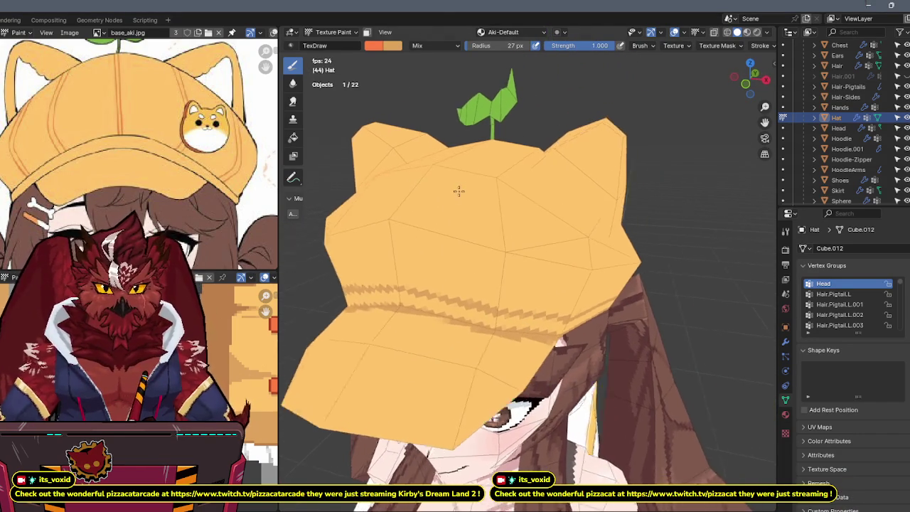
left_click_drag(480, 198, 477, 263)
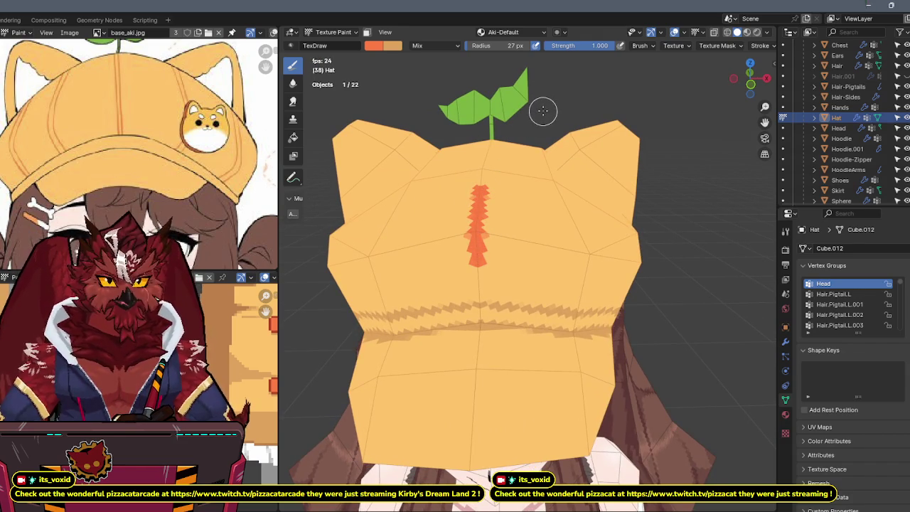
Step: At strength 1.0, paint a darker orange stripe down the hat centre from the leaf stem
key("Return")
left_click_drag(487, 155, 470, 313)
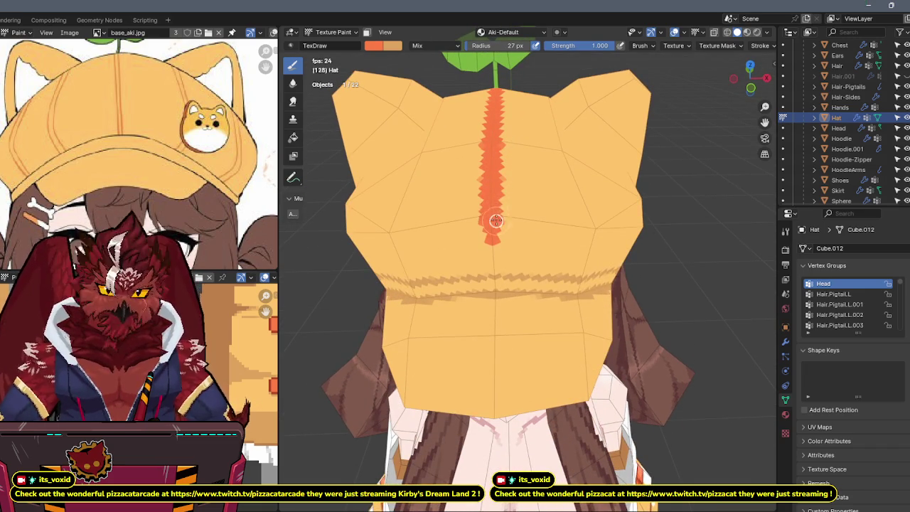
mouse_move(497, 205)
left_mouse_down()
mouse_move(488, 250)
mouse_move(498, 270)
left_mouse_up()
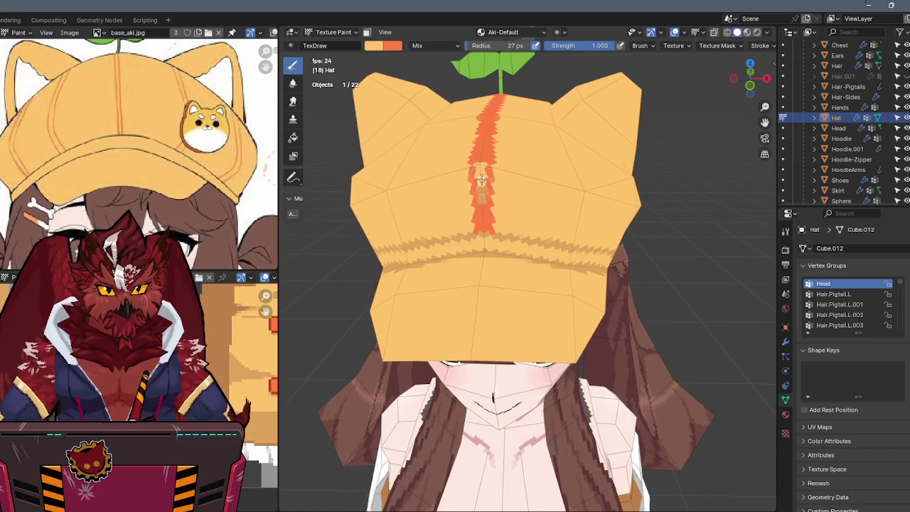
left_click_drag(489, 206, 488, 223)
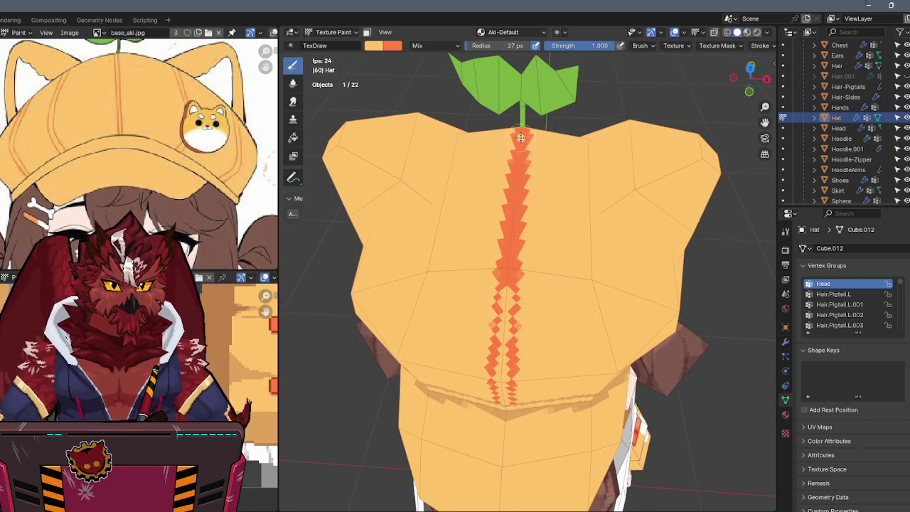
left_click_drag(520, 135, 517, 165)
Step: Break the stripe into zigzag dabs, keeping darker orange as the paint colour
left_click_drag(512, 226, 520, 257)
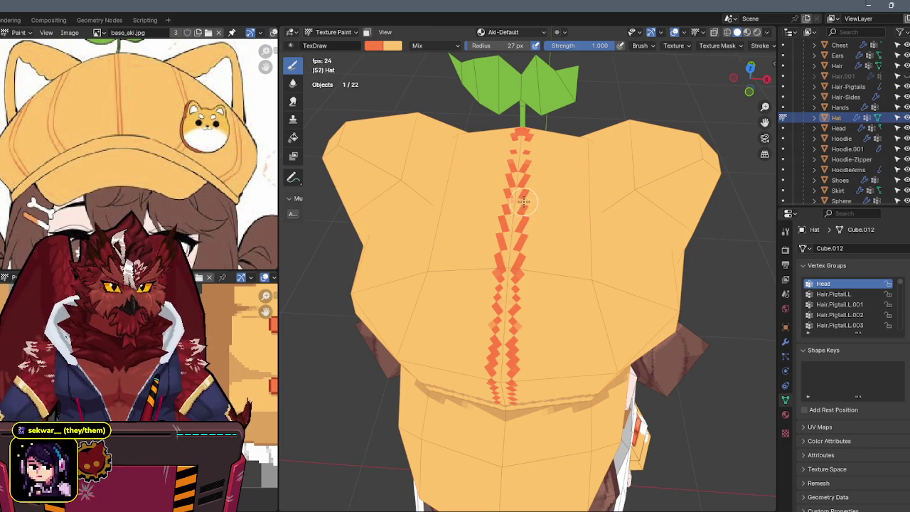
middle_click_drag(522, 193, 524, 222)
left_click_drag(523, 222, 527, 225)
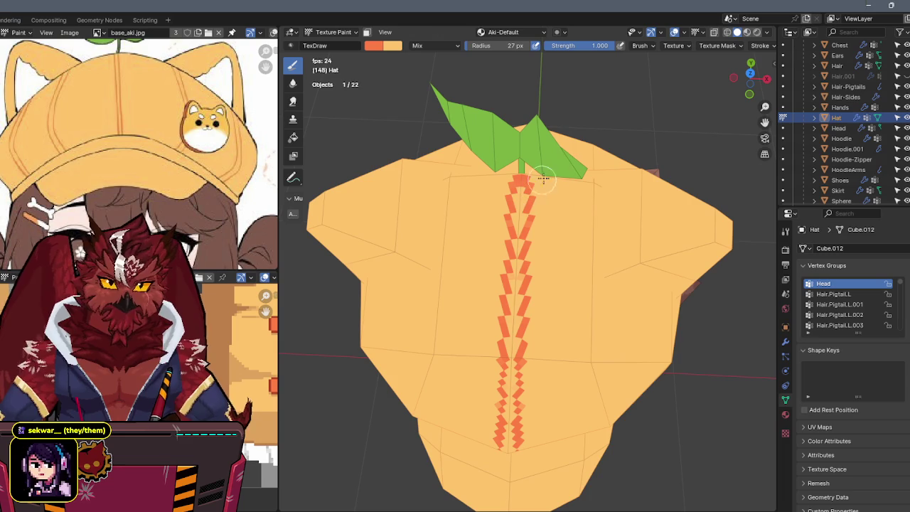
key("x")
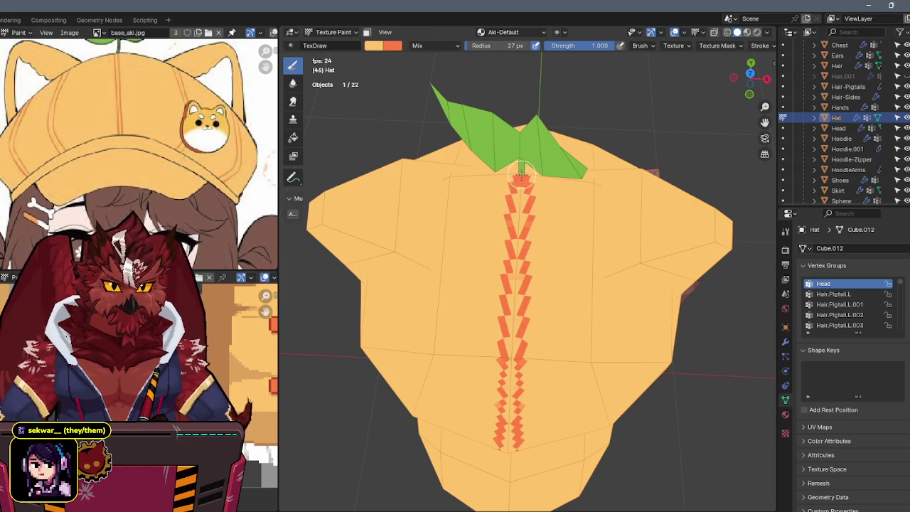
key("x")
key("x")
key("x")
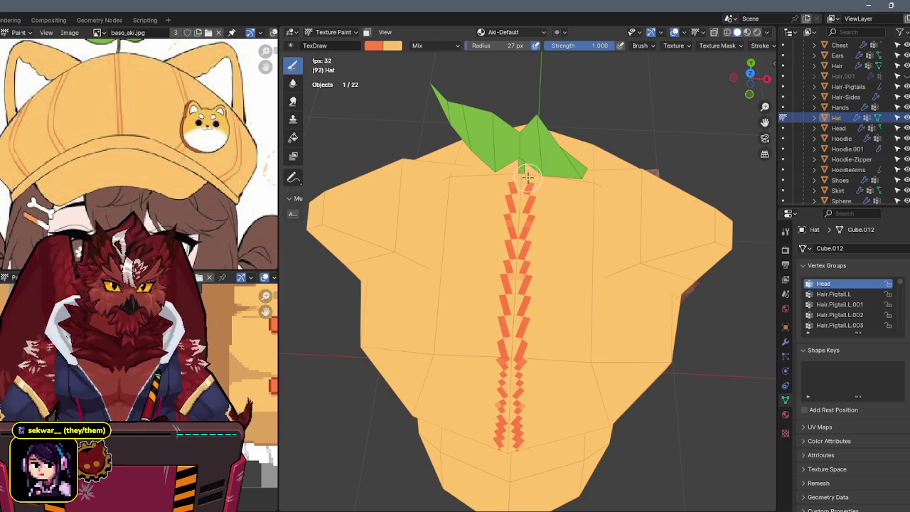
middle_click_drag(529, 170, 526, 160)
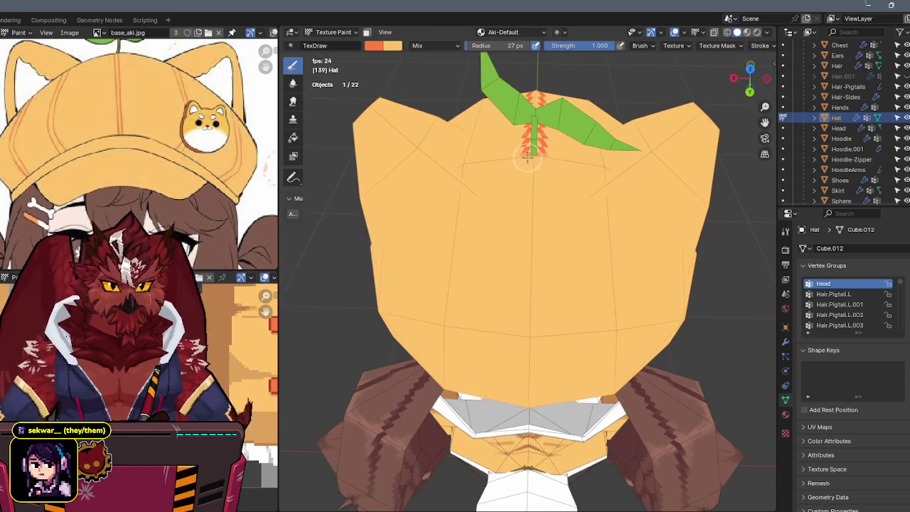
key("x")
key("x")
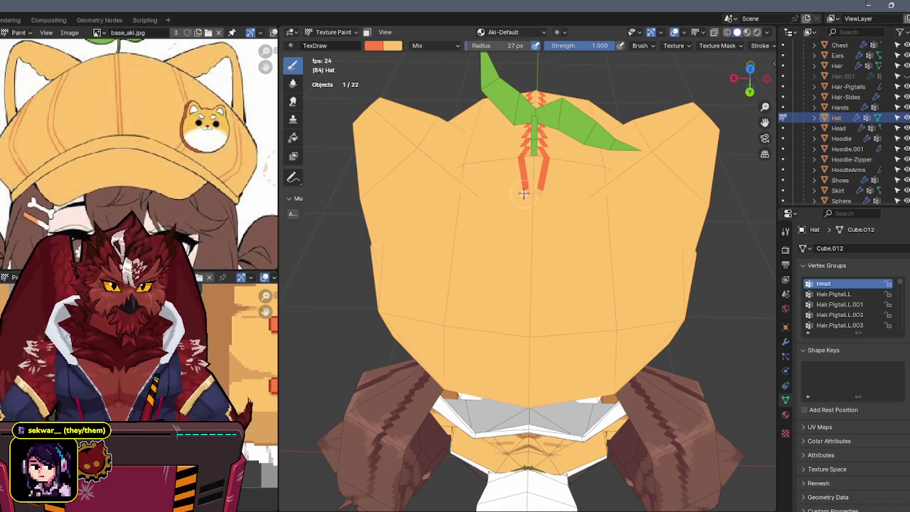
Step: Orbit around the hat to inspect the zigzag seam from front, top and back
middle_click_drag(521, 216, 525, 164)
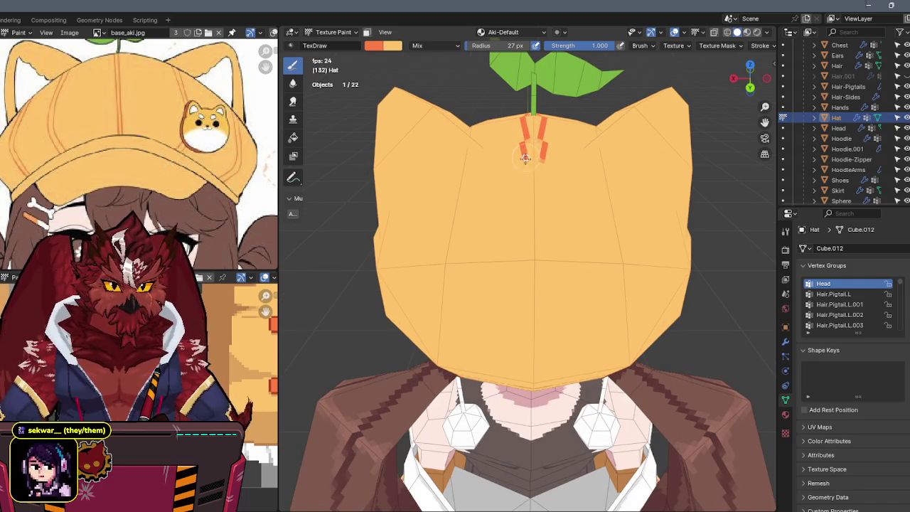
middle_click_drag(524, 254, 529, 137)
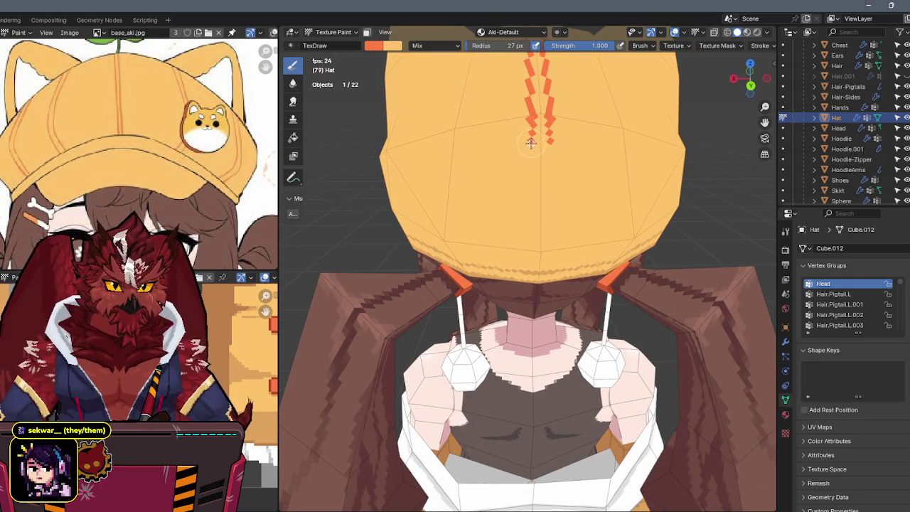
middle_click_drag(530, 211, 528, 142)
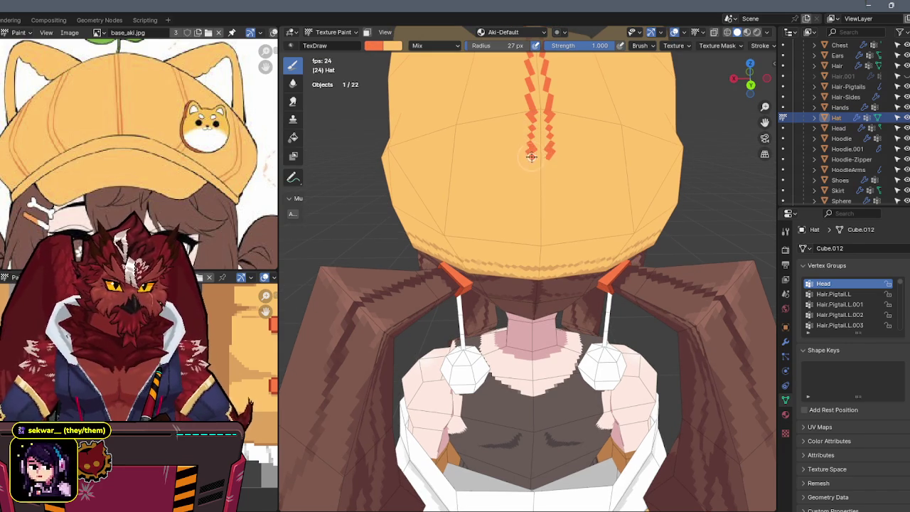
middle_click_drag(532, 197, 532, 138)
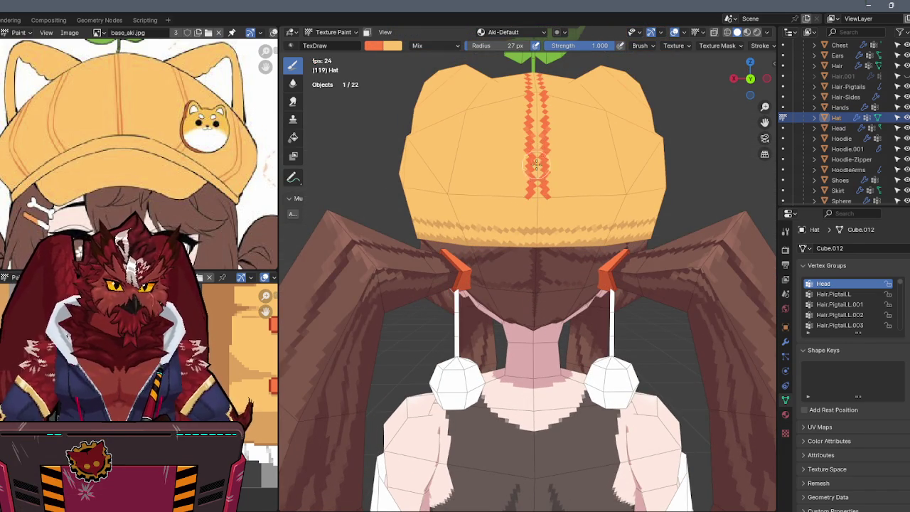
mouse_move(517, 158)
middle_mouse_down()
mouse_move(535, 126)
mouse_move(556, 143)
mouse_move(501, 250)
middle_mouse_up()
scroll(534, 126, "up", 3)
scroll(535, 125, "down", 5)
scroll(556, 142, "up", 2)
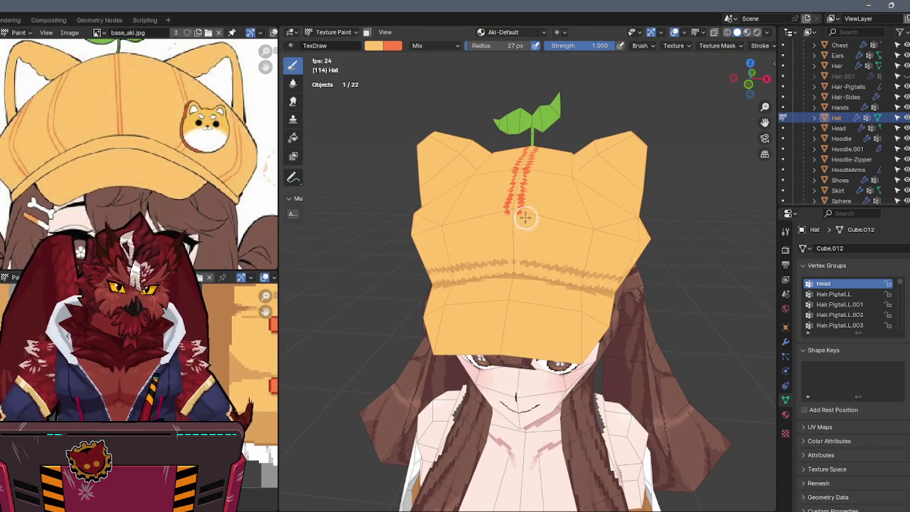
middle_click_drag(526, 160, 333, 232)
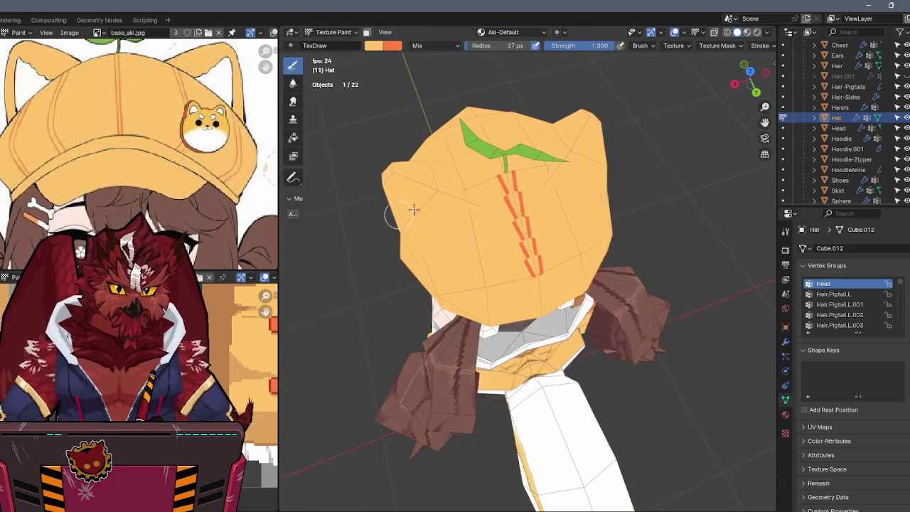
middle_click_drag(509, 181, 509, 166)
middle_click_drag(523, 223, 601, 69)
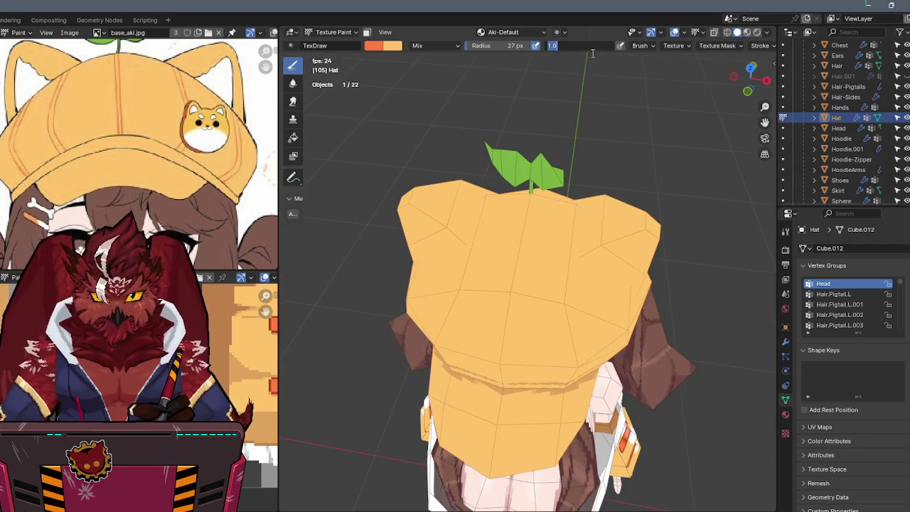
mouse_move(497, 257)
middle_mouse_down()
mouse_move(510, 223)
mouse_move(532, 204)
mouse_move(526, 216)
middle_mouse_up()
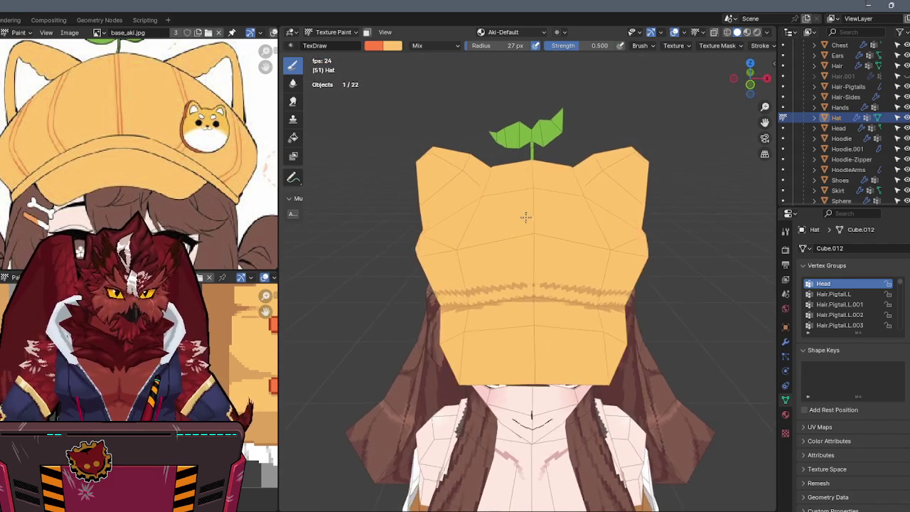
scroll(529, 206, "up", 2)
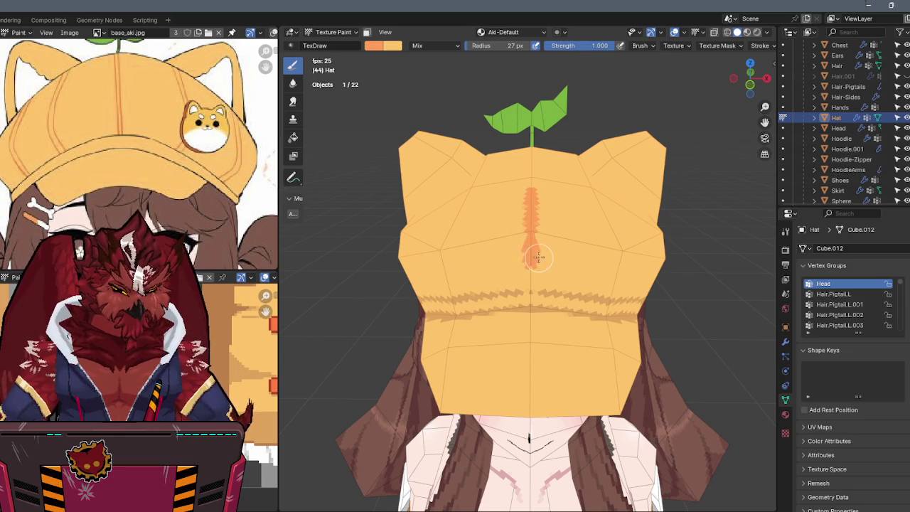
scroll(538, 258, "up", 2)
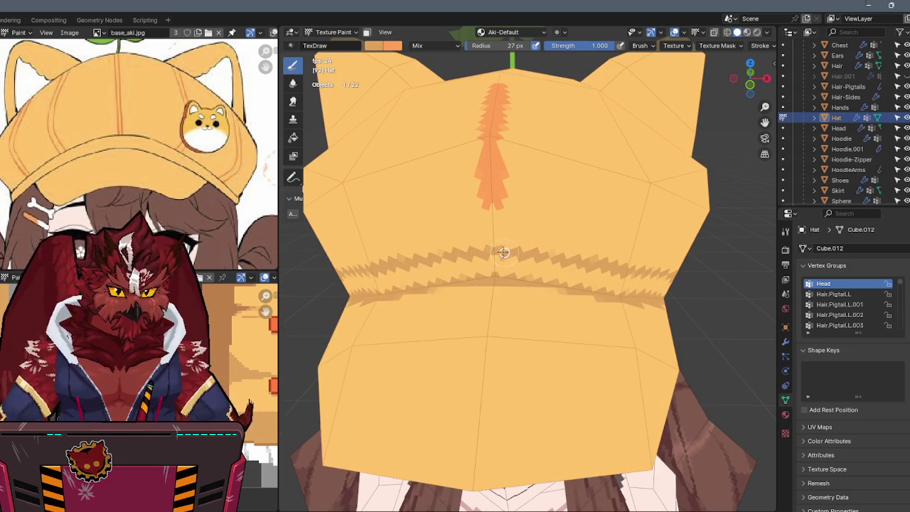
middle_click_drag(493, 214, 508, 286, "shift")
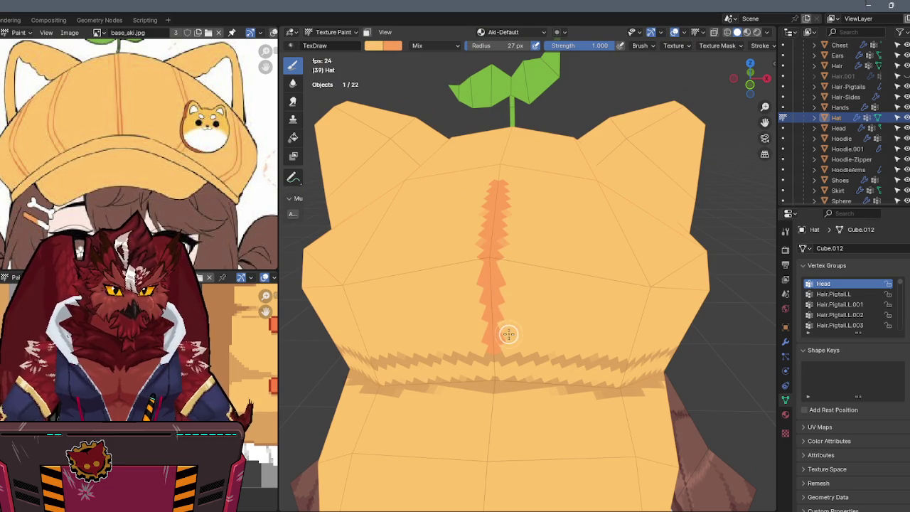
mouse_move(504, 272)
middle_mouse_down()
mouse_move(508, 265)
mouse_move(508, 329)
mouse_move(505, 263)
mouse_move(516, 255)
middle_mouse_up()
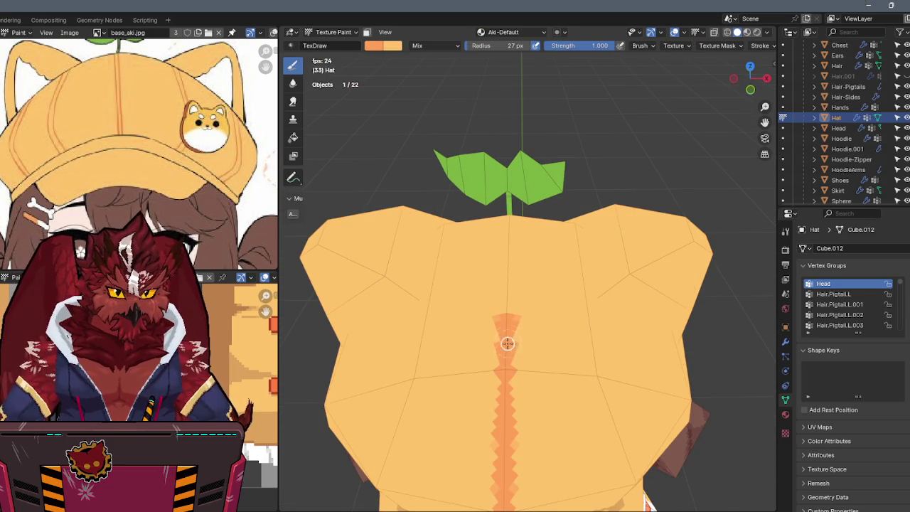
mouse_move(508, 258)
middle_mouse_down()
mouse_move(391, 230)
mouse_move(493, 211)
mouse_move(447, 208)
mouse_move(506, 176)
middle_mouse_up()
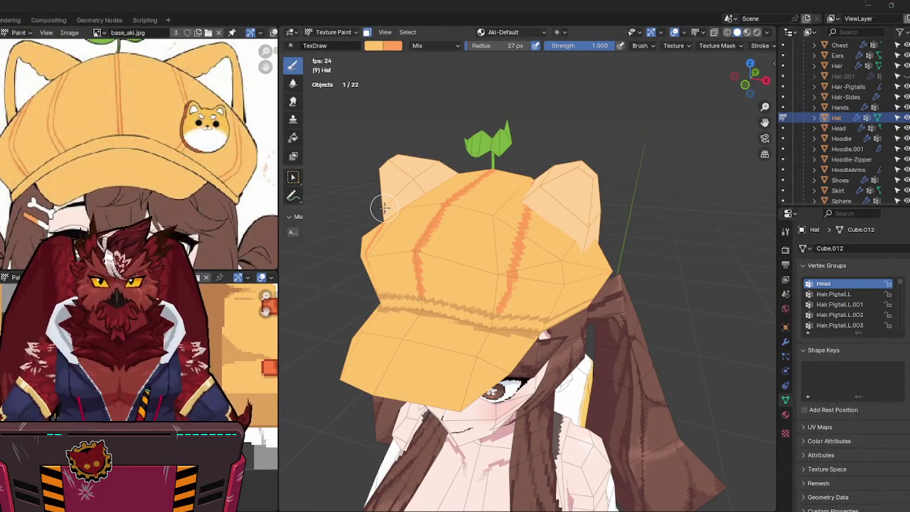
mouse_move(625, 258)
middle_mouse_down()
mouse_move(569, 248)
mouse_move(603, 234)
mouse_move(556, 245)
middle_mouse_up()
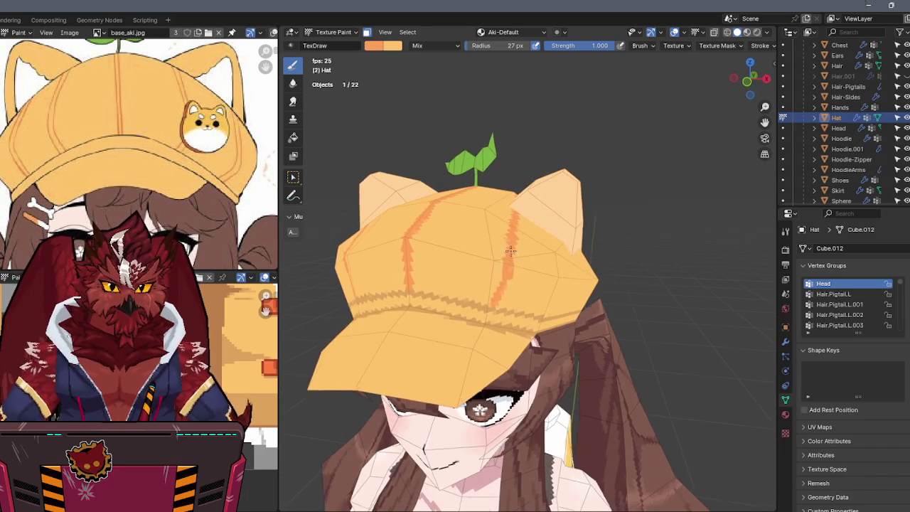
middle_click_drag(513, 247, 503, 293)
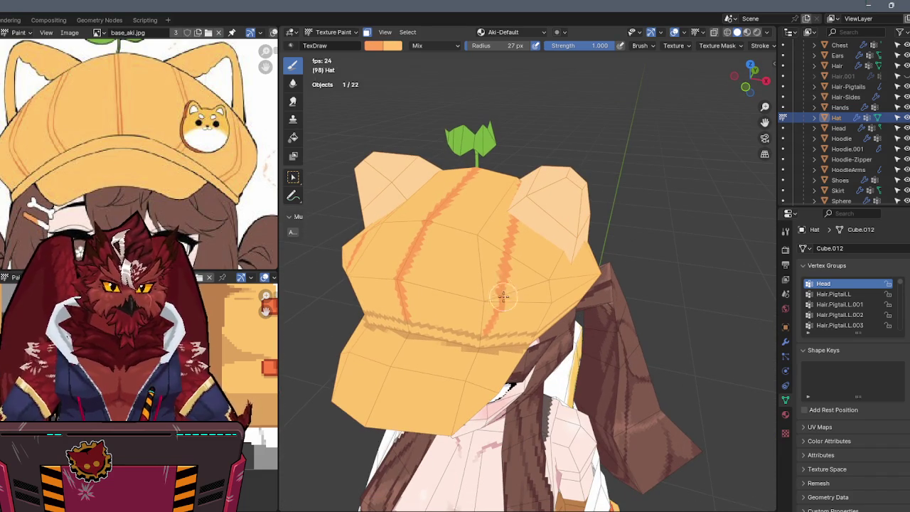
mouse_move(500, 249)
middle_mouse_down()
mouse_move(496, 284)
mouse_move(504, 247)
mouse_move(501, 269)
middle_mouse_up()
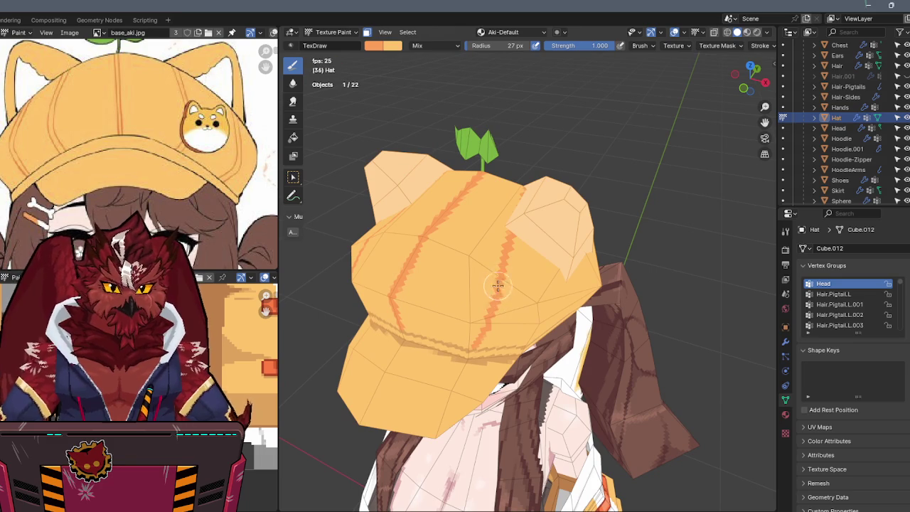
middle_click_drag(497, 286, 506, 251)
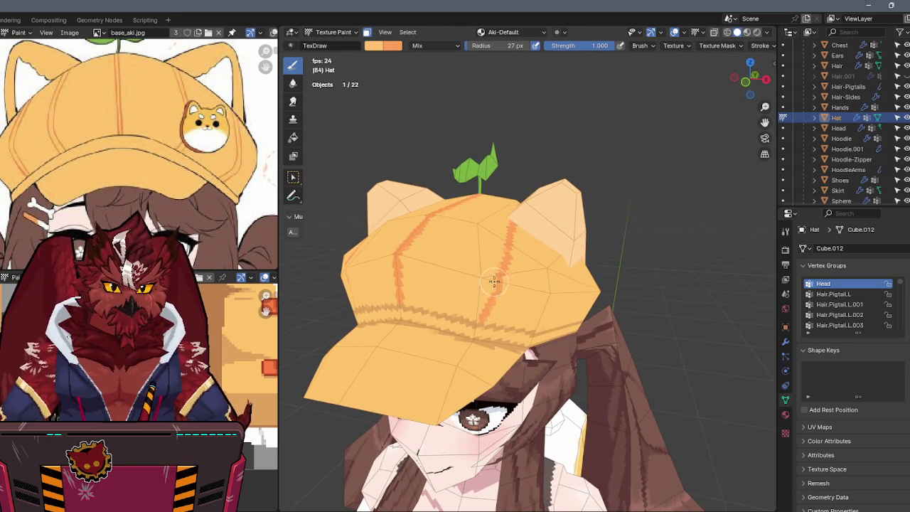
middle_click_drag(493, 285, 506, 266)
key("KP_1")
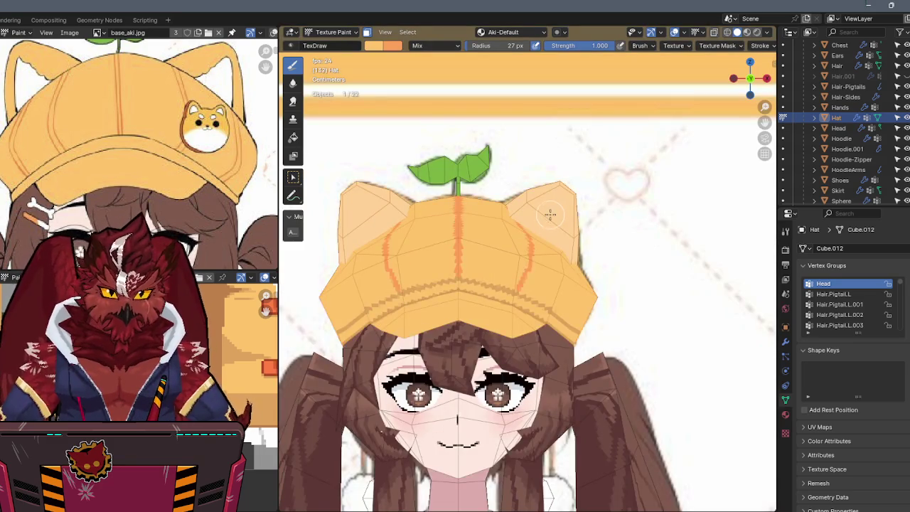
mouse_move(540, 229)
middle_mouse_down()
mouse_move(500, 270)
mouse_move(526, 238)
middle_mouse_up()
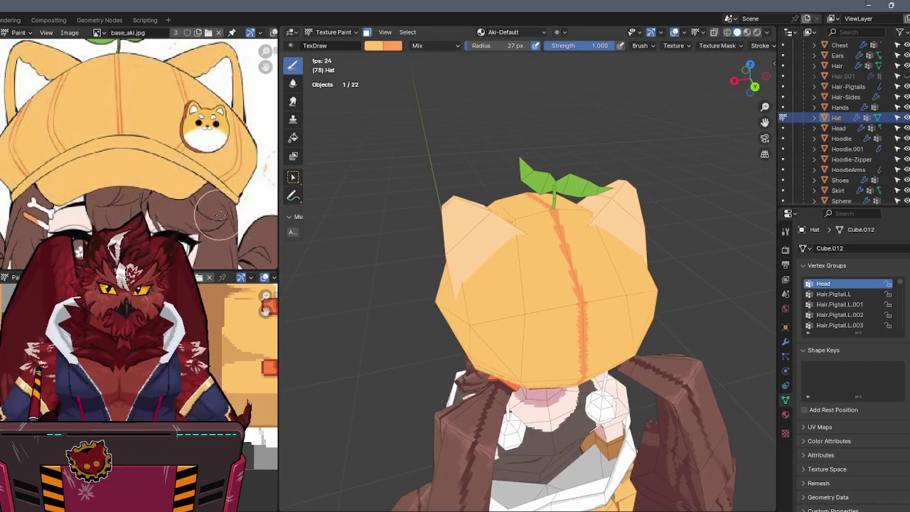
scroll(231, 215, "down", 3)
scroll(96, 177, "down", 2)
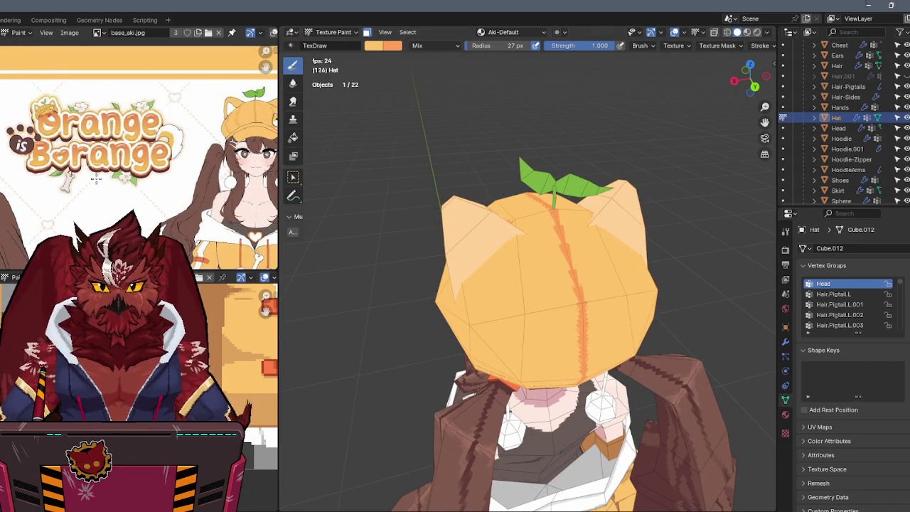
Step: Snap to the front reference view and toggle X-ray to check the hat against the face
scroll(209, 187, "right", 5, "ctrl")
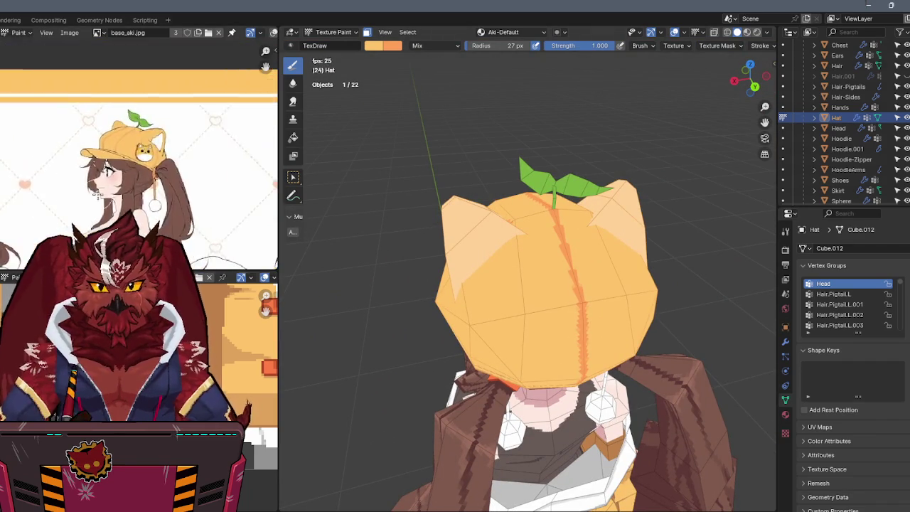
scroll(203, 165, "right", 4, "ctrl")
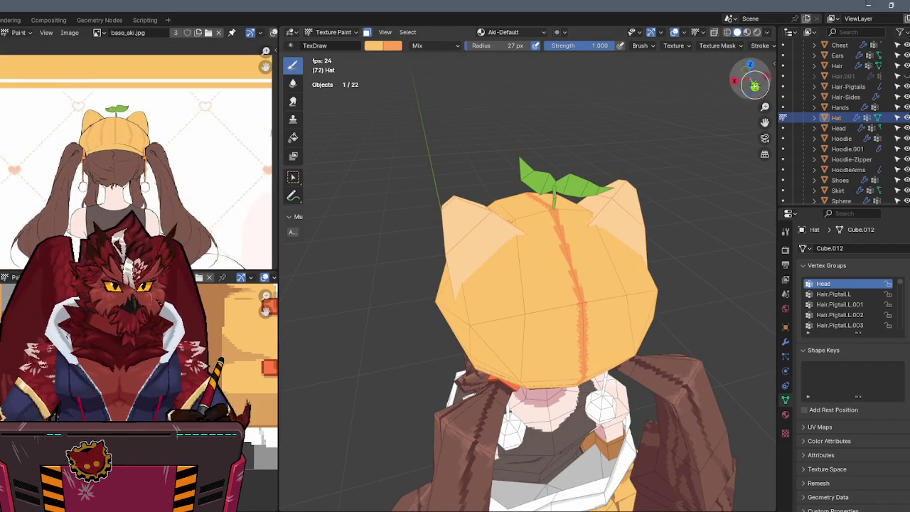
left_click(754, 86)
key("alt+z")
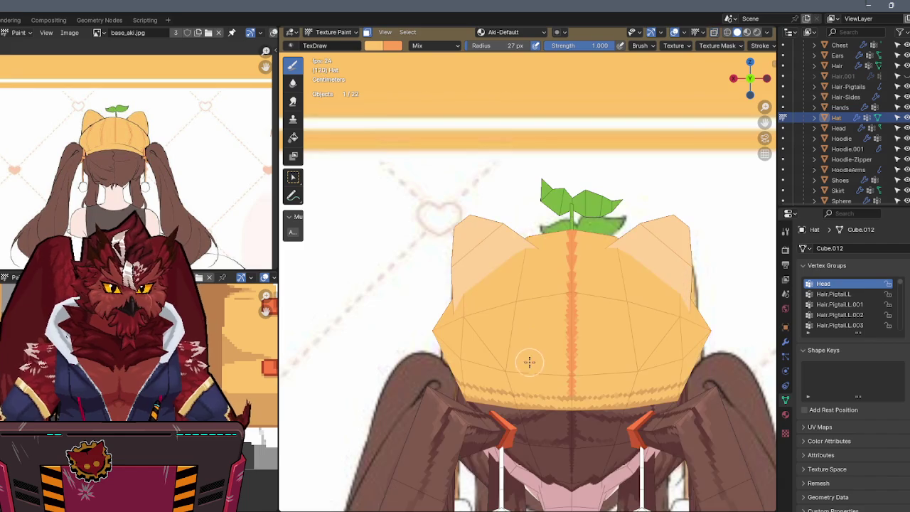
key("alt+z")
middle_click_drag(530, 353, 489, 313, "shift")
key("alt+z")
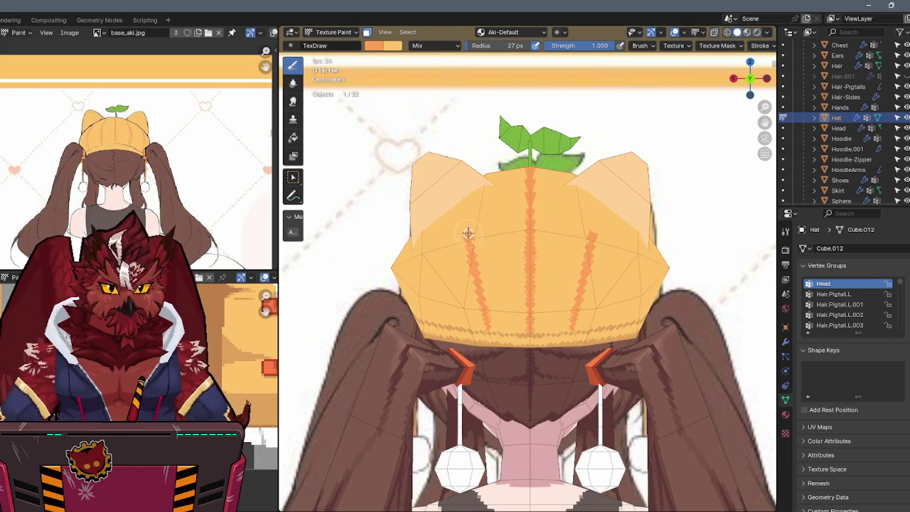
mouse_move(465, 216)
middle_mouse_down()
mouse_move(464, 258)
mouse_move(477, 305)
mouse_move(445, 186)
mouse_move(455, 186)
mouse_move(437, 156)
middle_mouse_up()
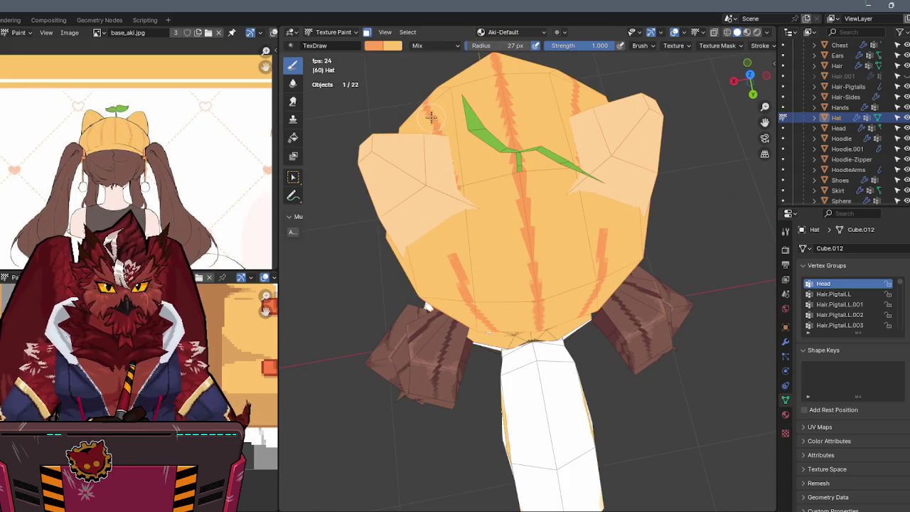
Step: Paint an orange seam stripe down the hat's back, swapping colours with X
left_click_drag(451, 227, 463, 279)
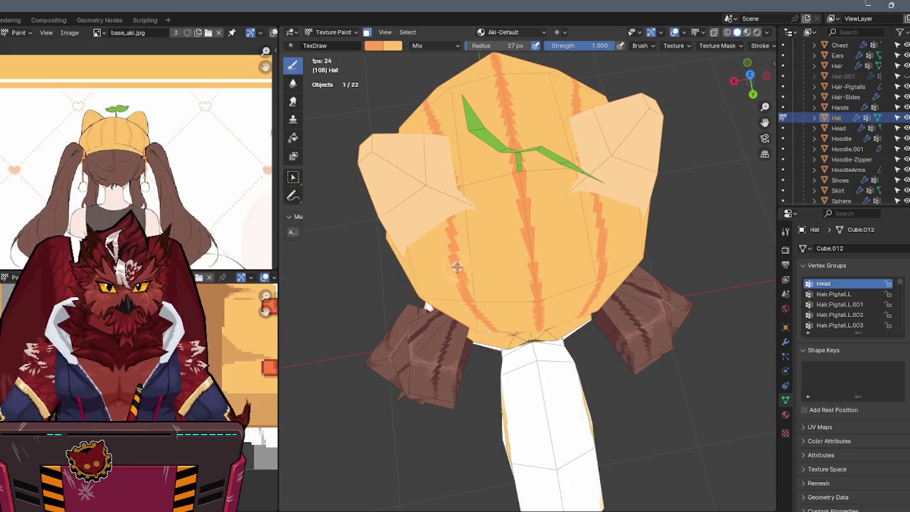
key("x")
mouse_move(462, 228)
middle_mouse_down()
mouse_move(485, 129)
mouse_move(483, 211)
middle_mouse_up()
key("x")
mouse_move(506, 278)
middle_mouse_down()
mouse_move(554, 234)
mouse_move(602, 238)
mouse_move(664, 157)
middle_mouse_up()
Step: Compare with the reference's side views, then orbit to view the hat from behind
key("KP_1")
key("alt+z")
mouse_move(167, 201)
middle_mouse_down()
mouse_move(273, 179)
mouse_move(270, 186)
middle_mouse_up()
key("alt+z")
key("alt+z")
key("alt+z")
mouse_move(623, 194)
middle_mouse_down()
mouse_move(548, 199)
mouse_move(490, 235)
middle_mouse_up()
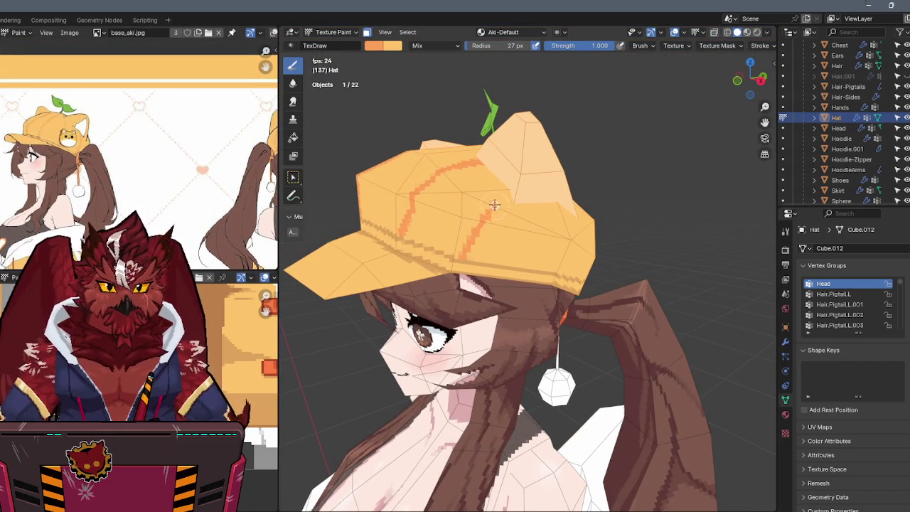
middle_click_drag(509, 190, 449, 199)
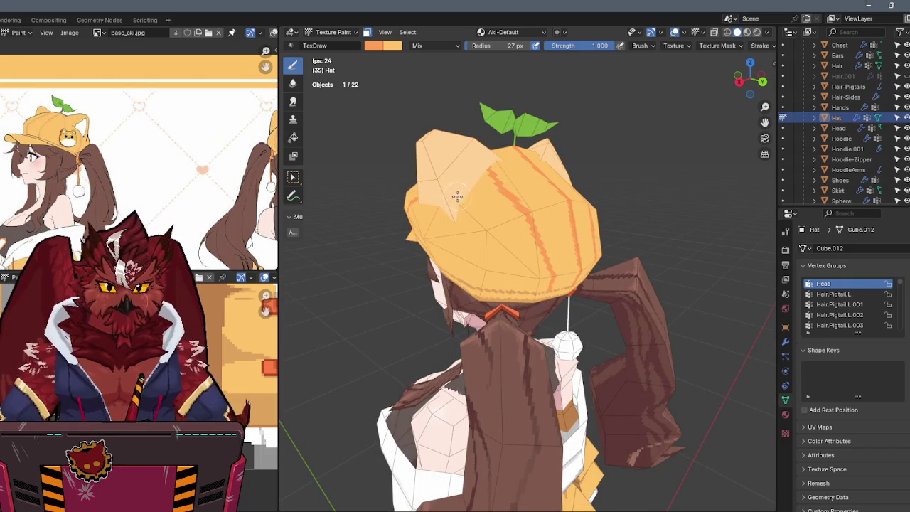
mouse_move(476, 252)
middle_mouse_down()
mouse_move(487, 208)
mouse_move(494, 260)
middle_mouse_up()
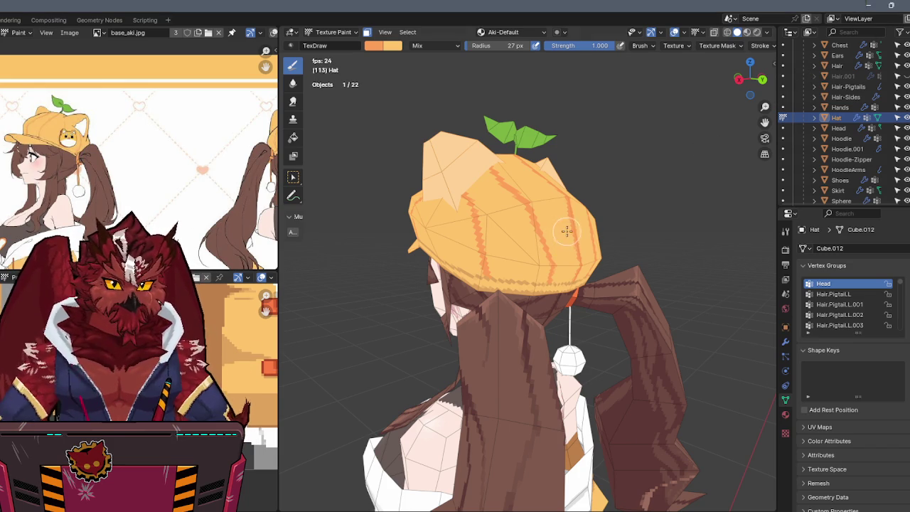
middle_click_drag(550, 243, 600, 235)
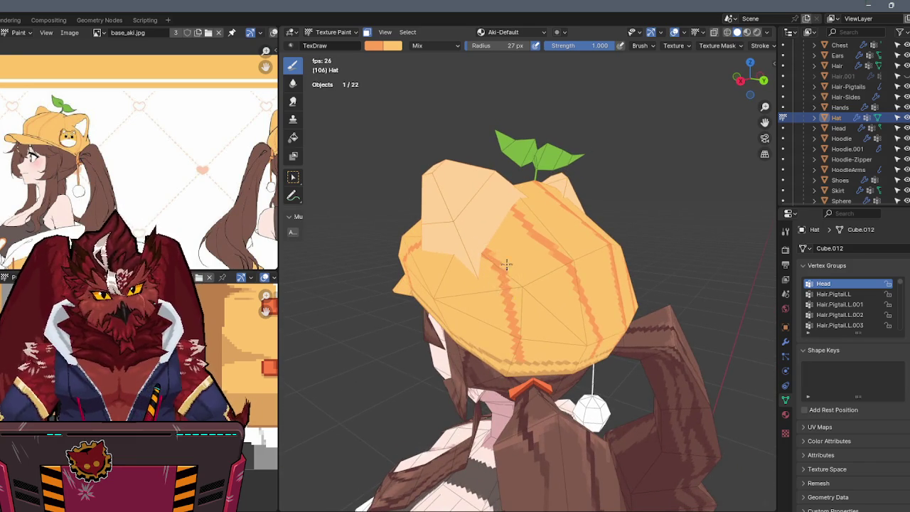
middle_click_drag(505, 279, 488, 278)
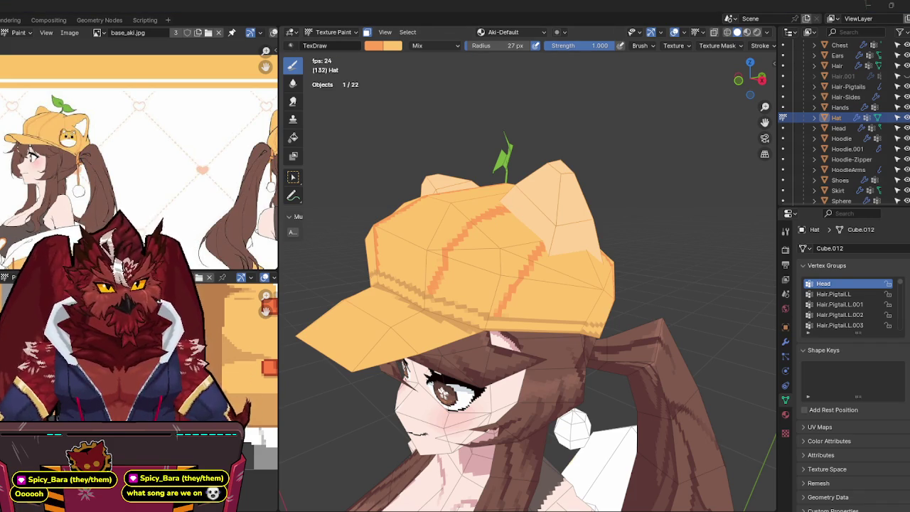
middle_click_drag(581, 226, 577, 255)
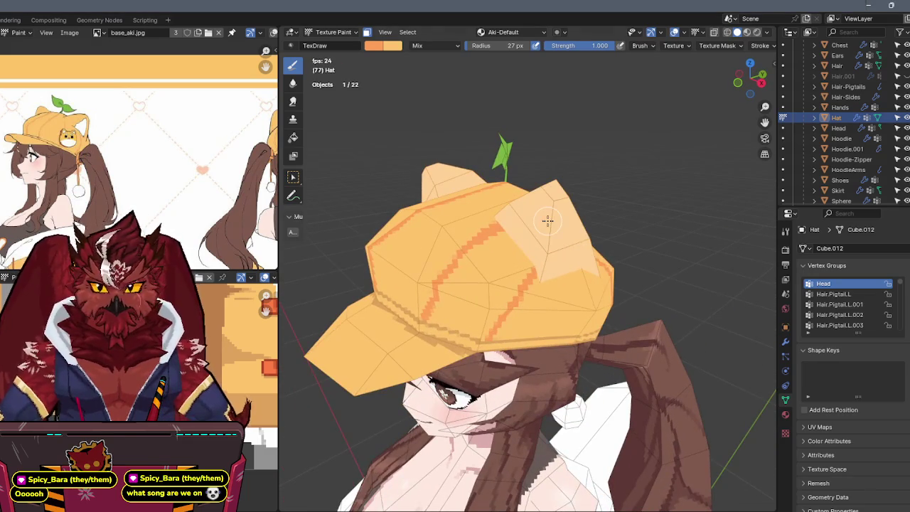
mouse_move(550, 246)
middle_mouse_down()
mouse_move(601, 211)
mouse_move(540, 211)
mouse_move(571, 214)
mouse_move(501, 229)
mouse_move(707, 98)
mouse_move(548, 201)
mouse_move(618, 175)
middle_mouse_up()
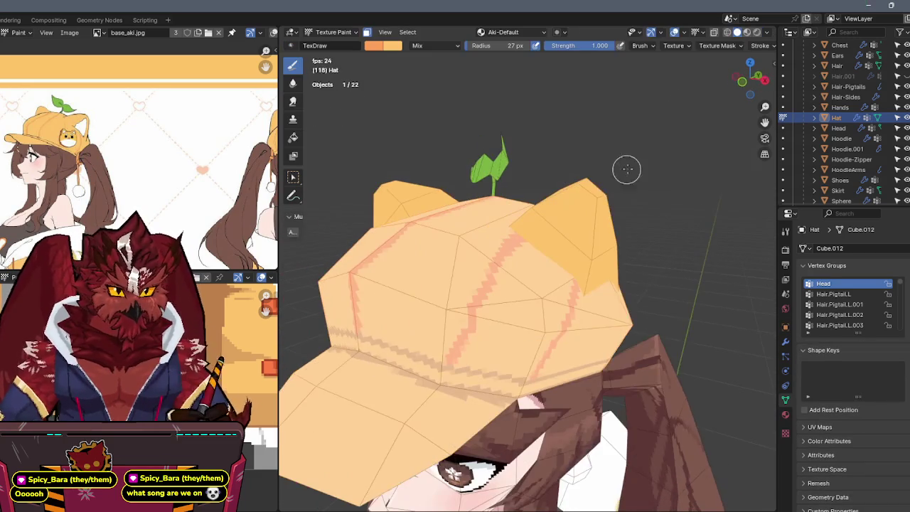
left_click(749, 80)
key("Tab")
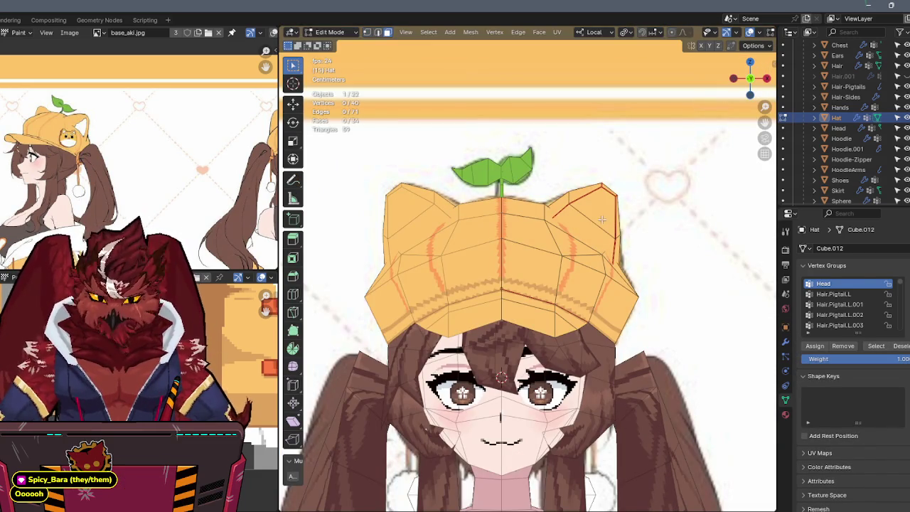
key("alt+a")
key("ctrl+Tab")
left_click(628, 146)
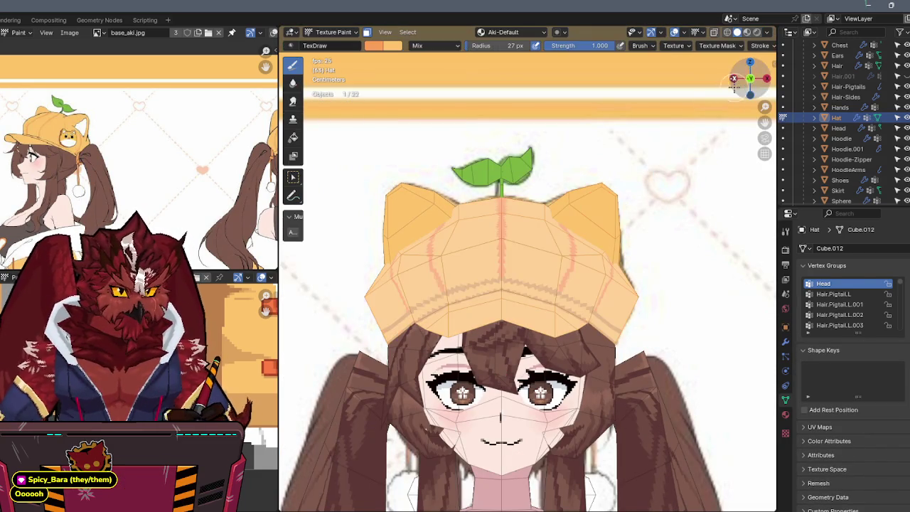
scroll(631, 145, "down", 5)
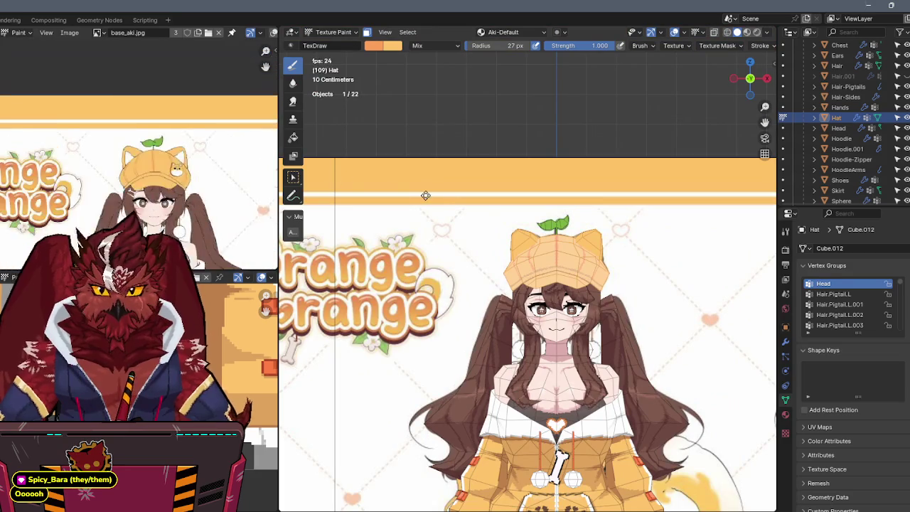